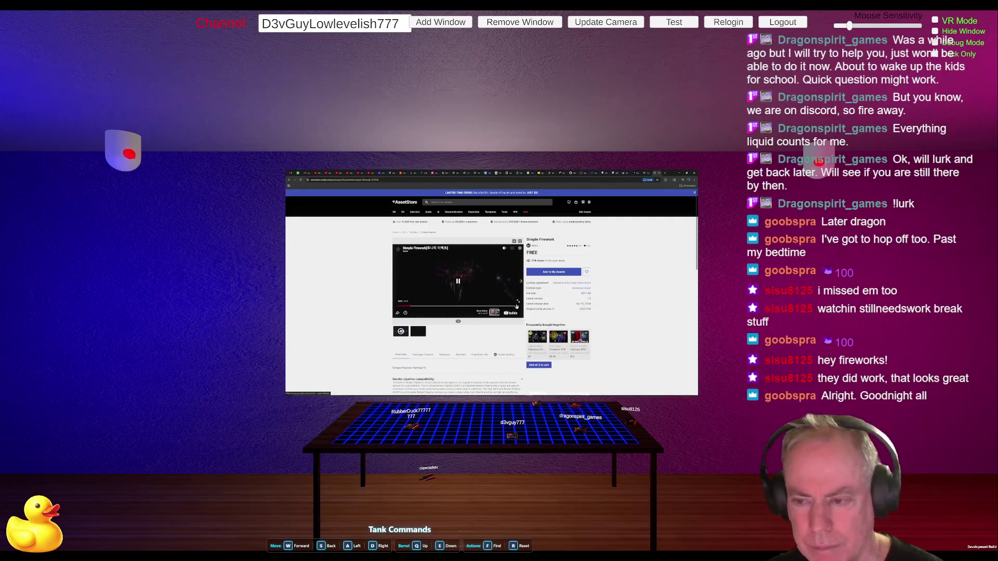
# Step: Watch the Simple Fireworks preview video full screen, then go back to the Fireworks results
pyautogui.click(517, 304)
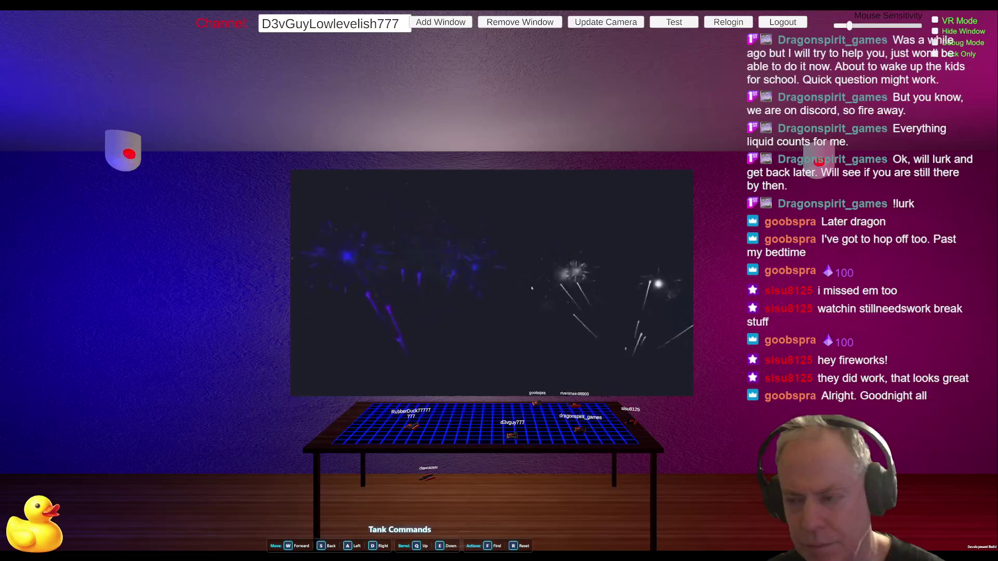
pyautogui.press('Escape')
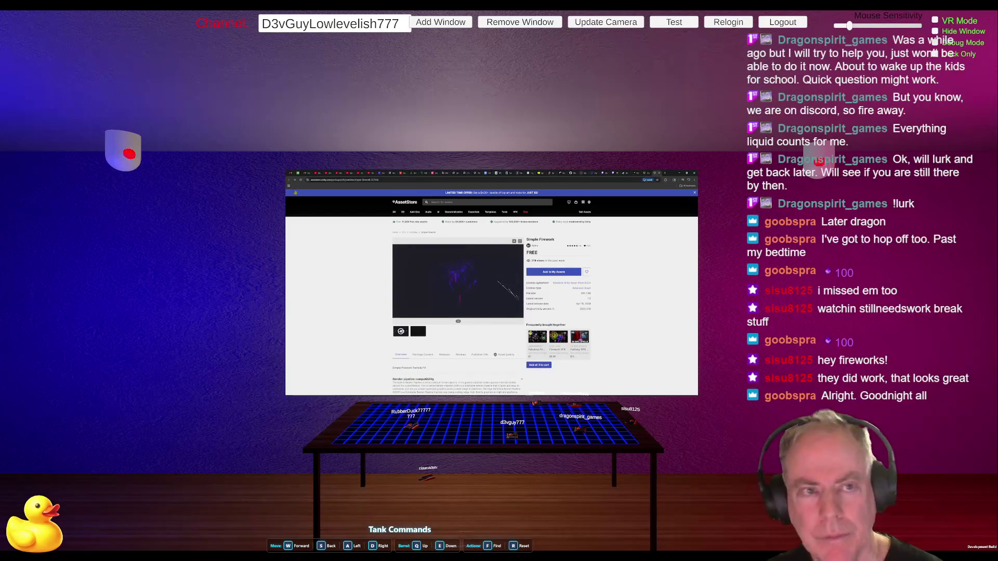
pyautogui.hotkey('alt', 'Left')
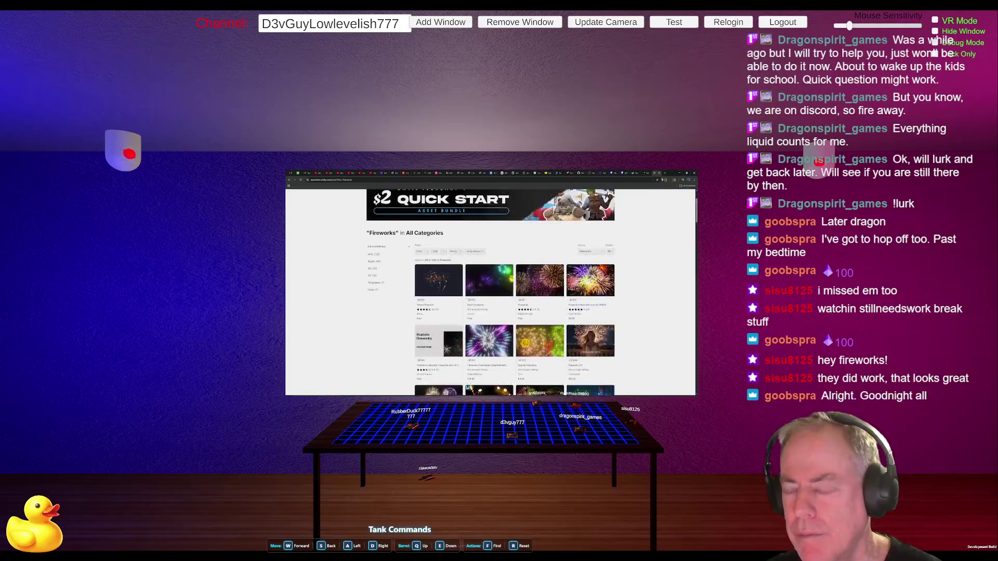
pyautogui.hotkey('alt', 'Left')
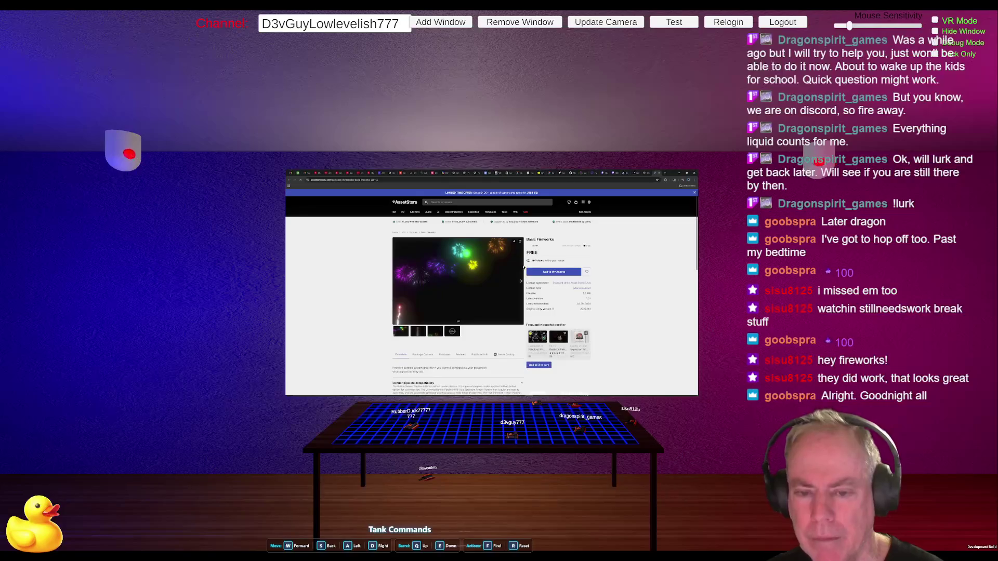
pyautogui.click(451, 333)
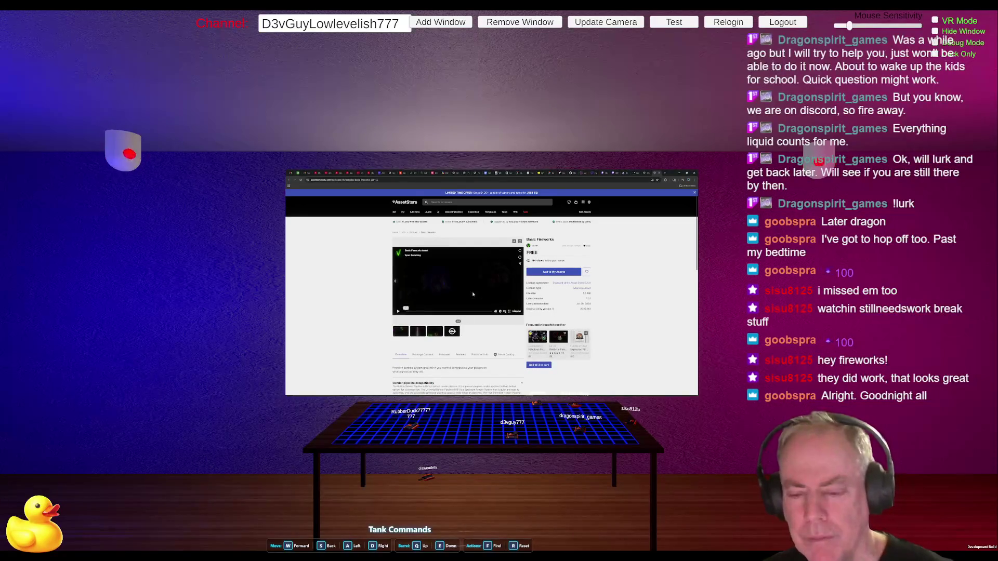
pyautogui.click(470, 297)
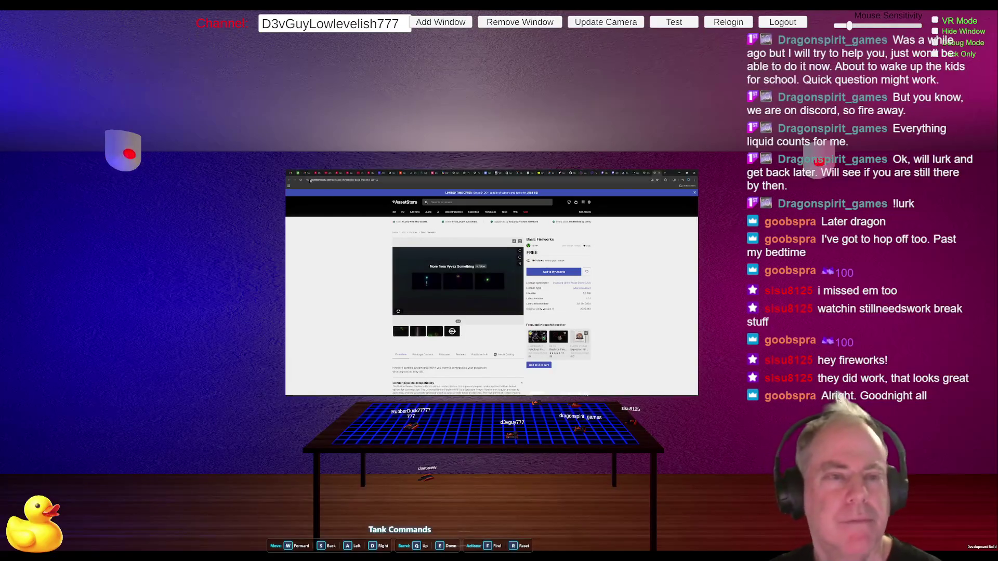
pyautogui.click(659, 174)
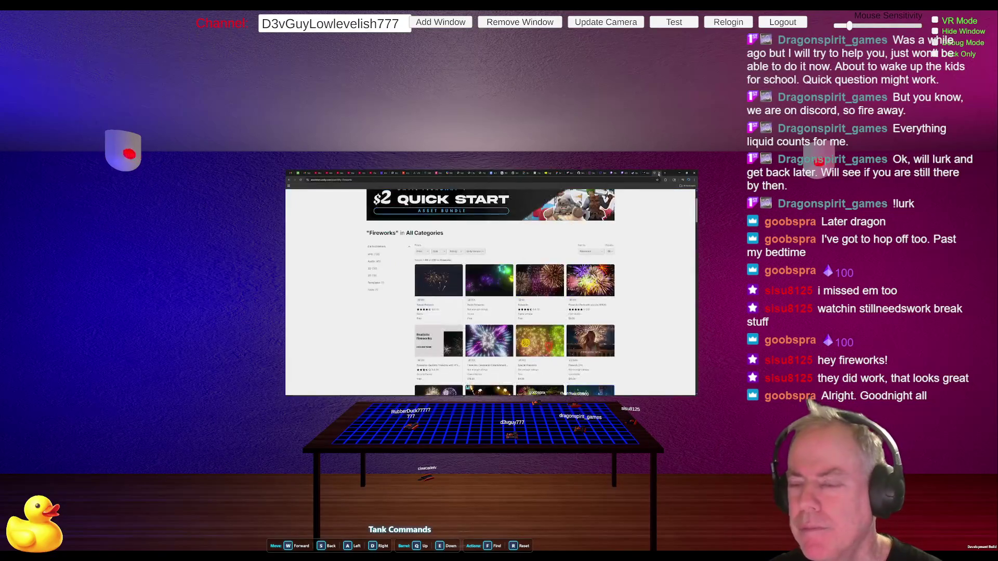
# Step: Open the Firework SFX product page from the second row of the Fireworks results
pyautogui.scroll(-2, 593, 261)
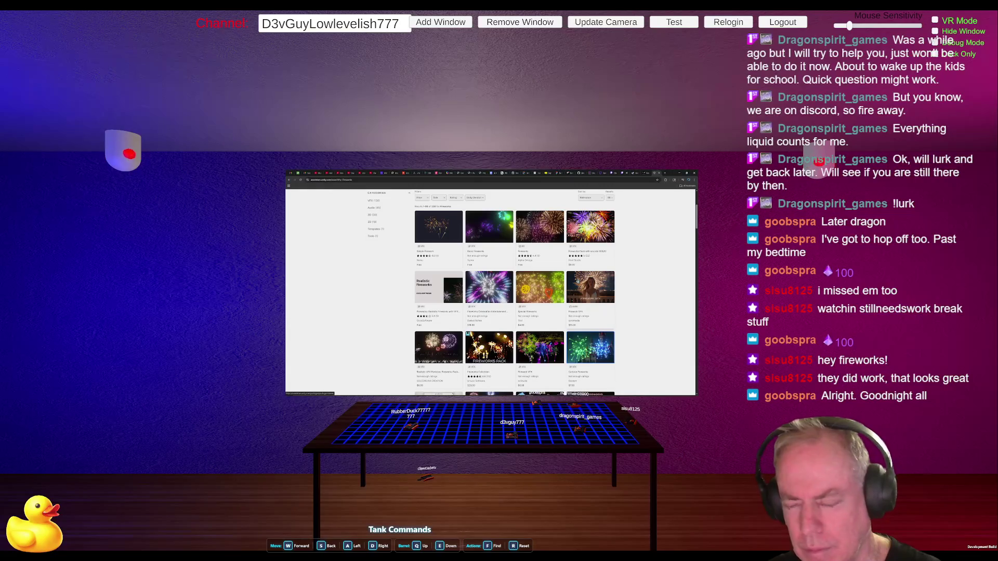
pyautogui.click(578, 281)
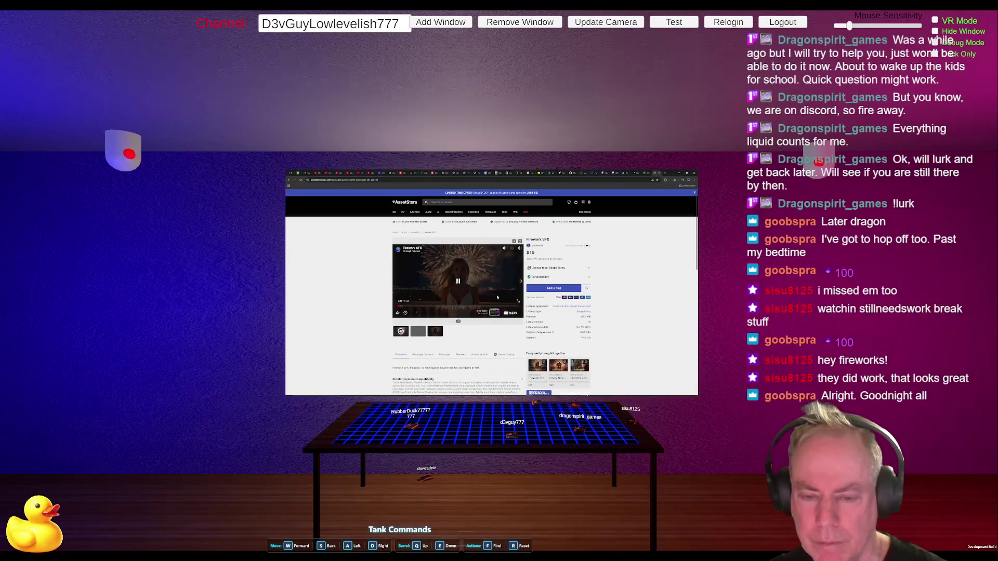
# Step: Play the Firework SFX preview full screen, pausing and seeking, then exit full screen
pyautogui.click(436, 305)
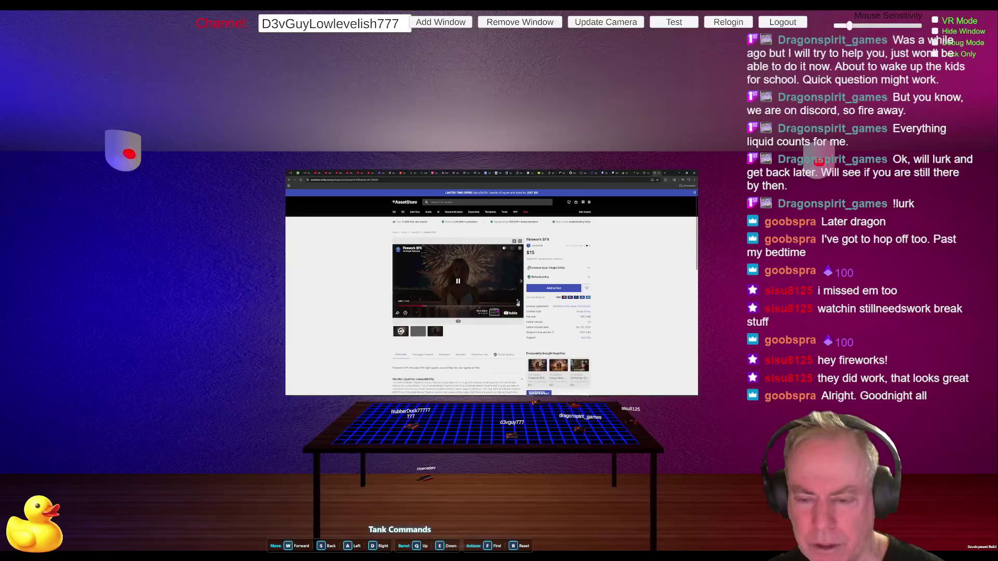
pyautogui.click(517, 301)
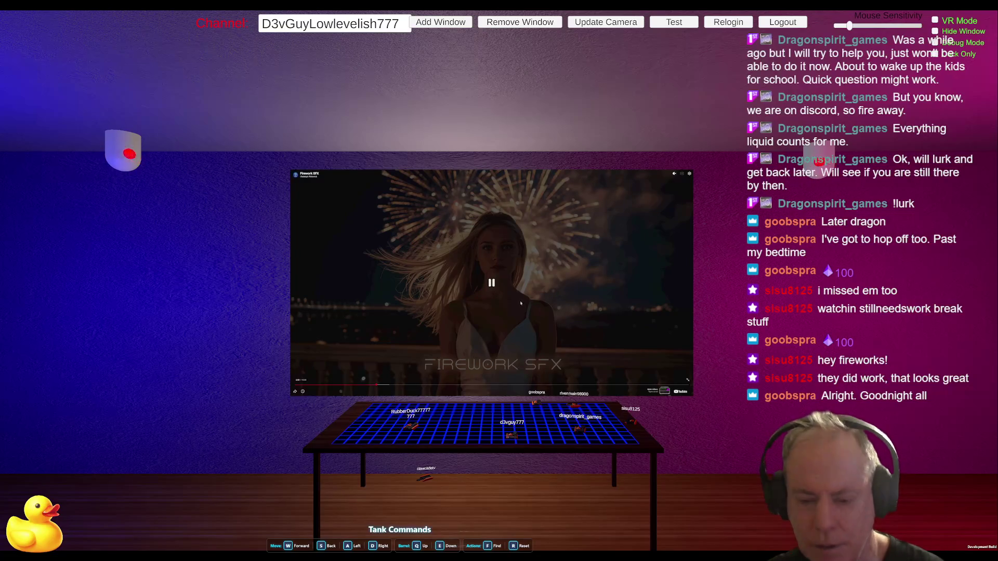
pyautogui.click(521, 298)
pyautogui.click(571, 287)
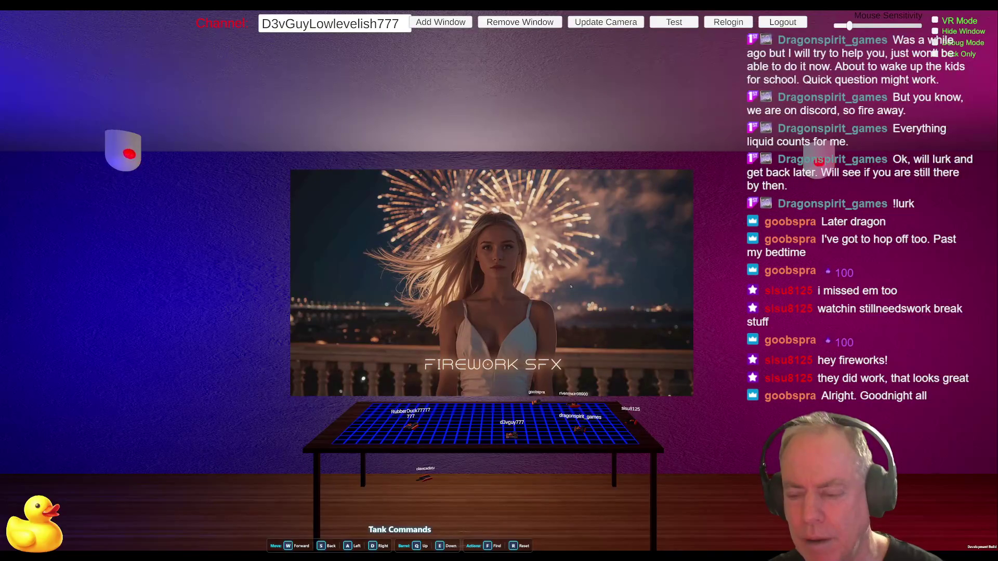
pyautogui.press('Escape')
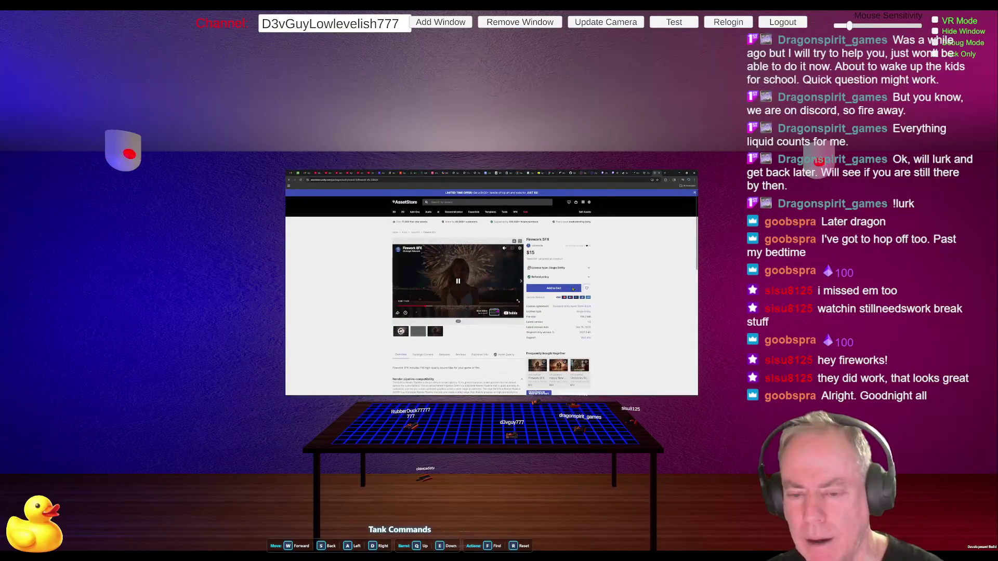
pyautogui.click(487, 307)
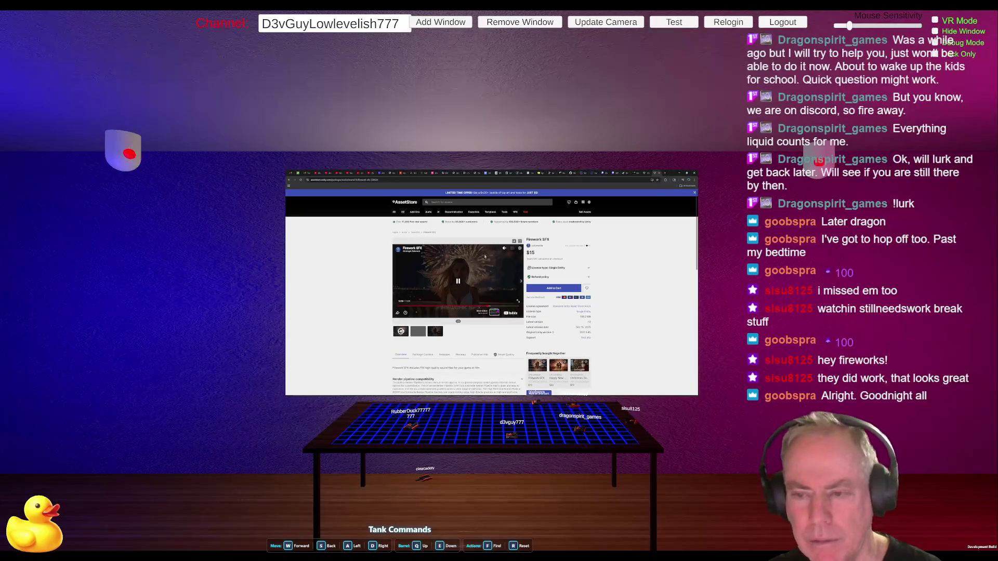
pyautogui.moveTo(503, 250)
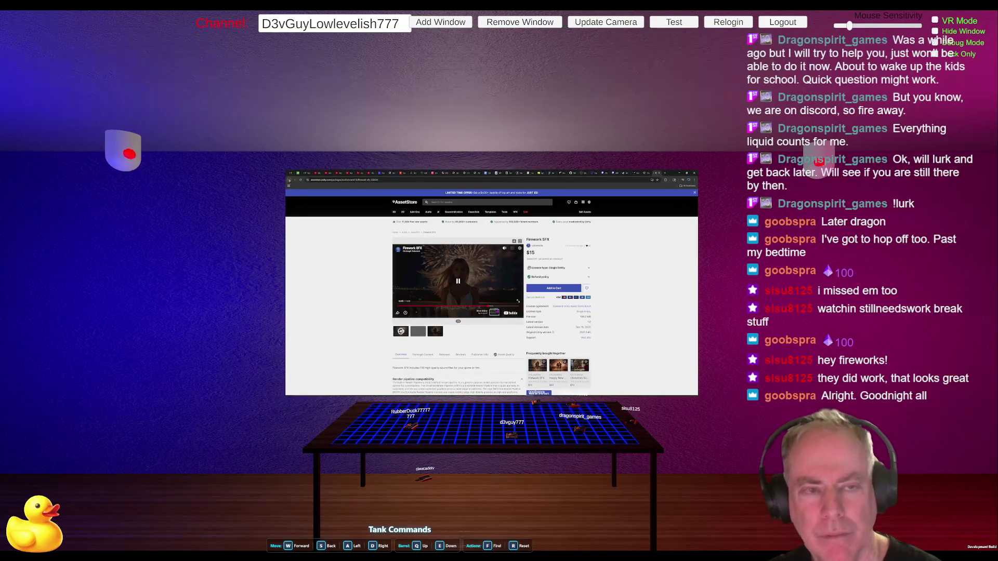
pyautogui.hotkey('alt', 'Left')
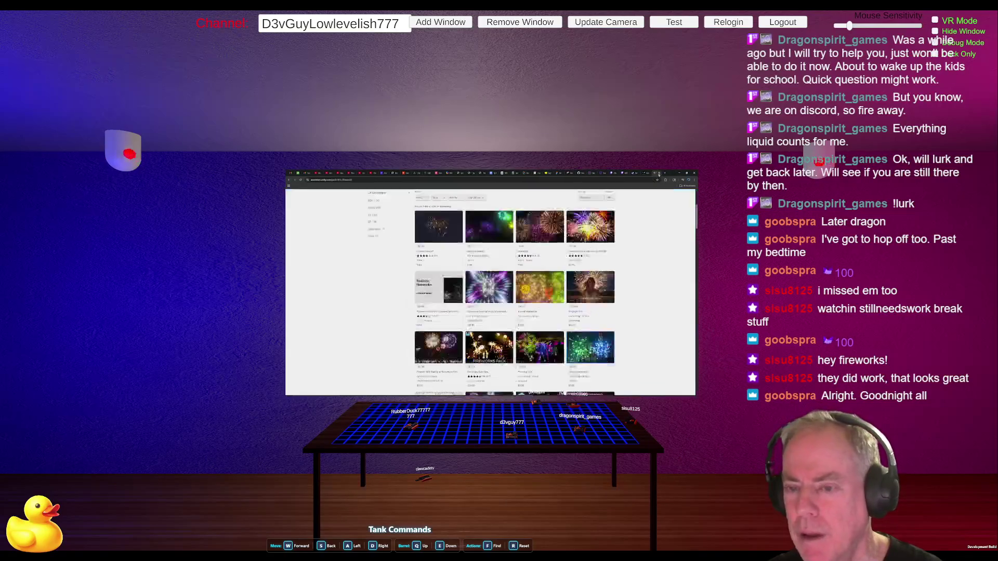
pyautogui.scroll(-3, 592, 312)
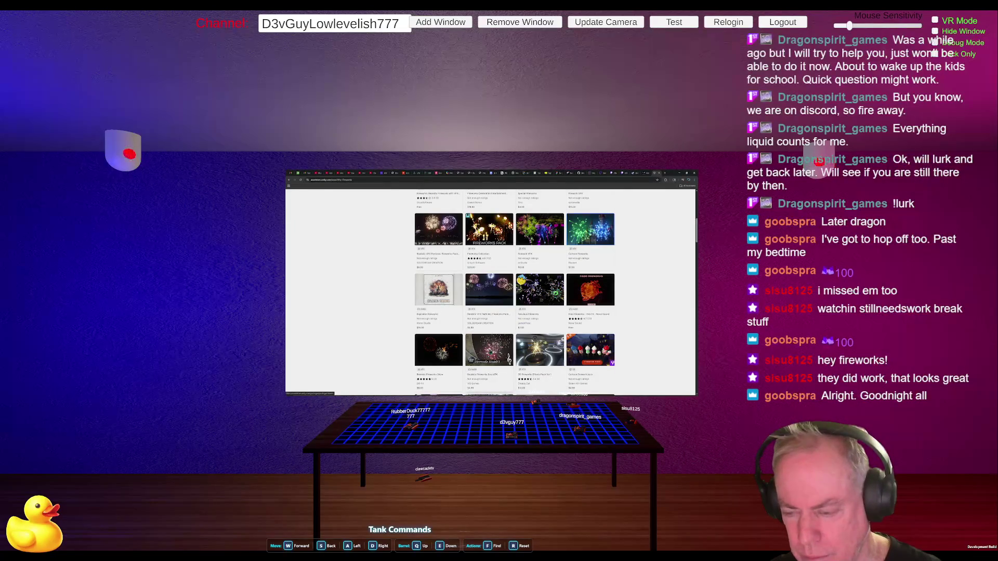
pyautogui.click(490, 352)
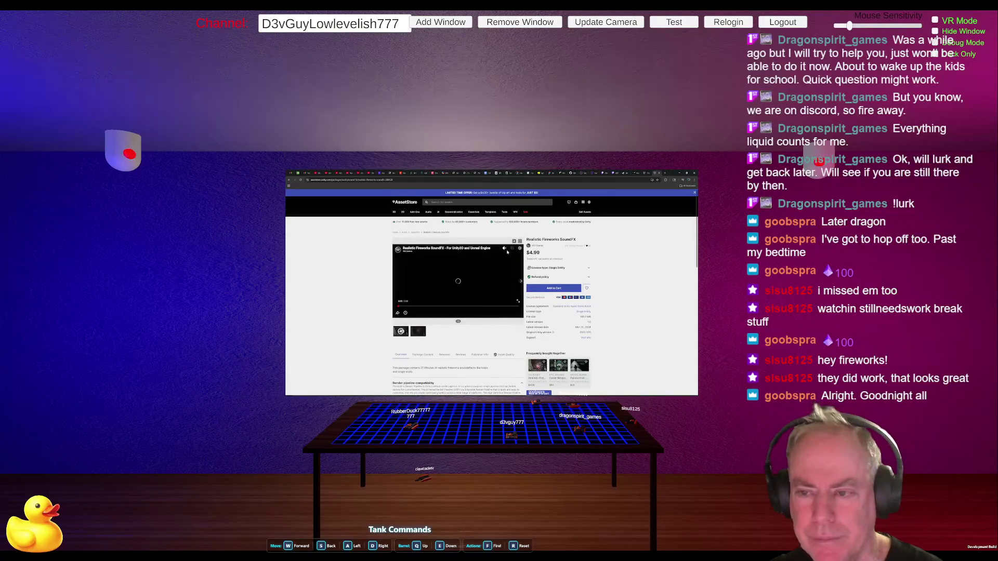
pyautogui.click(498, 286)
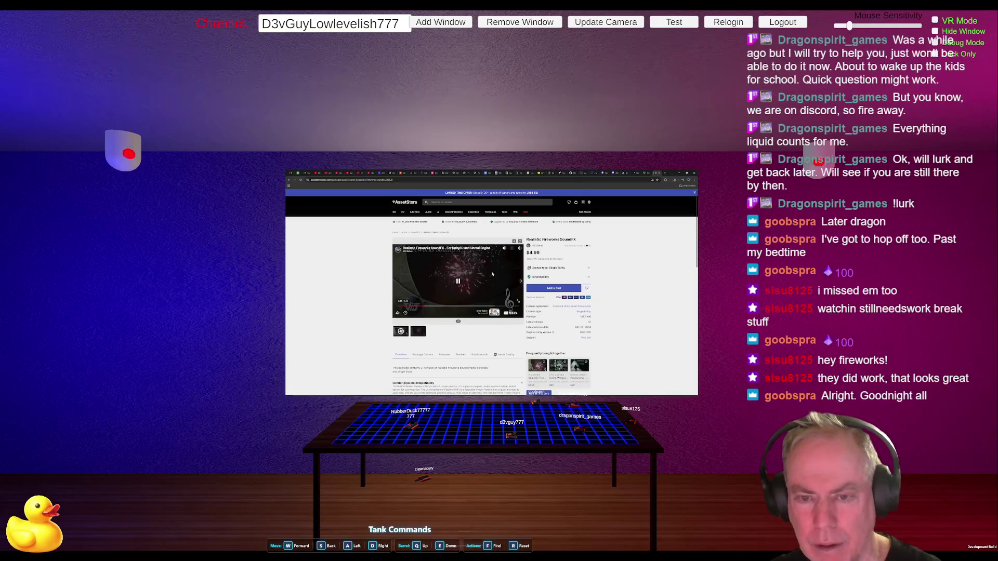
pyautogui.scroll(-1, 443, 325)
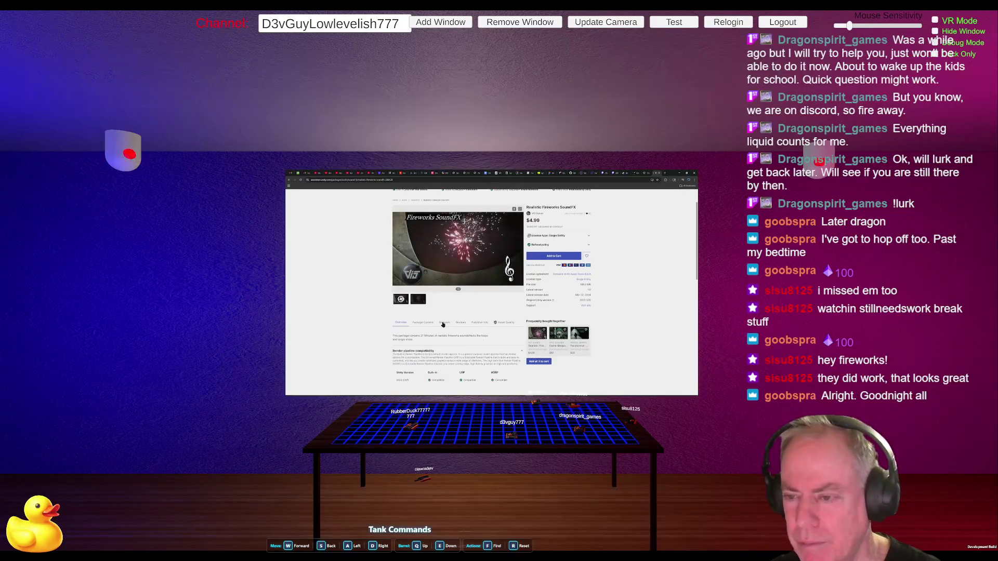
pyautogui.scroll(1, 444, 319)
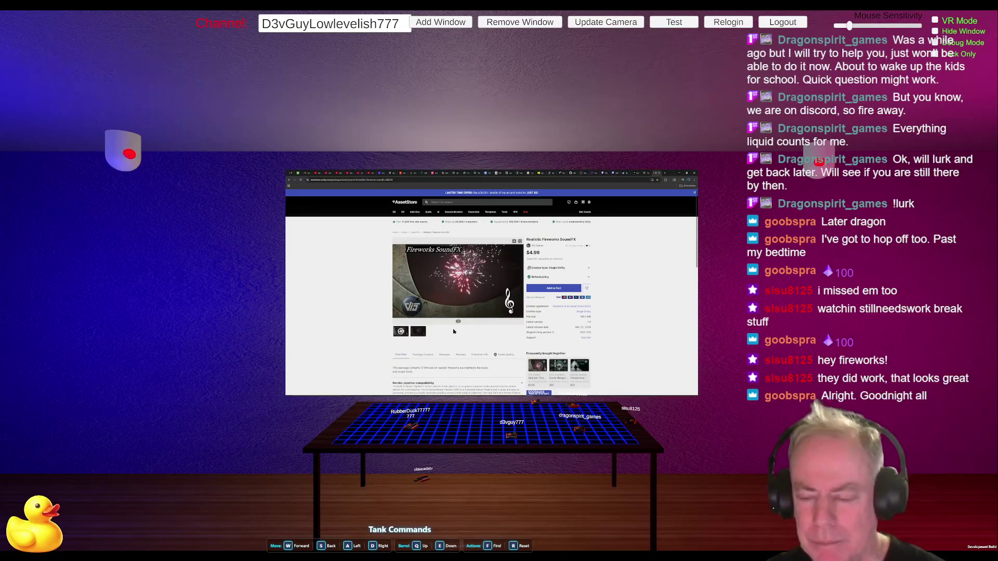
pyautogui.click(472, 312)
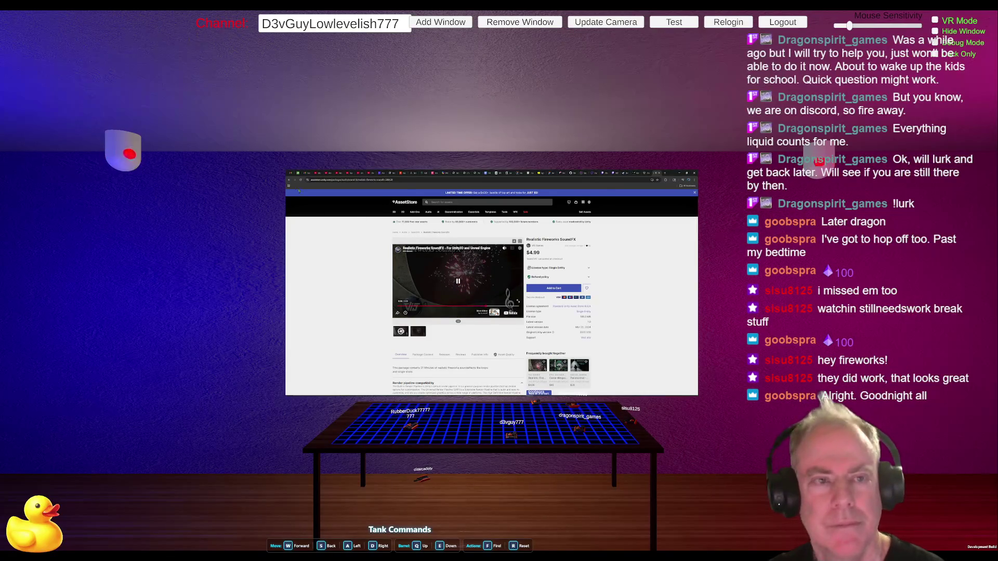
pyautogui.click(289, 180)
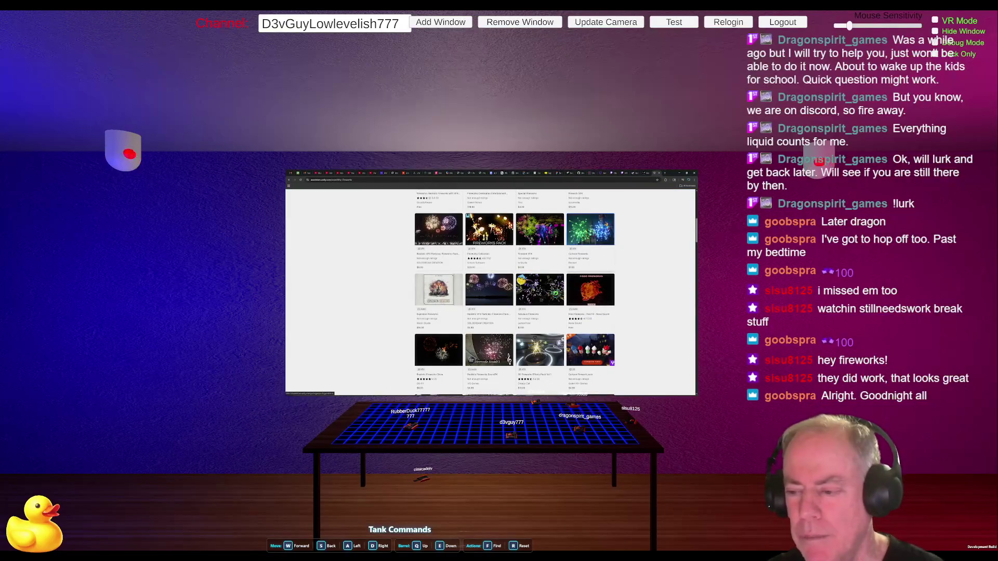
# Step: Sort the Fireworks search results by price, low to high
pyautogui.scroll(5, 528, 291)
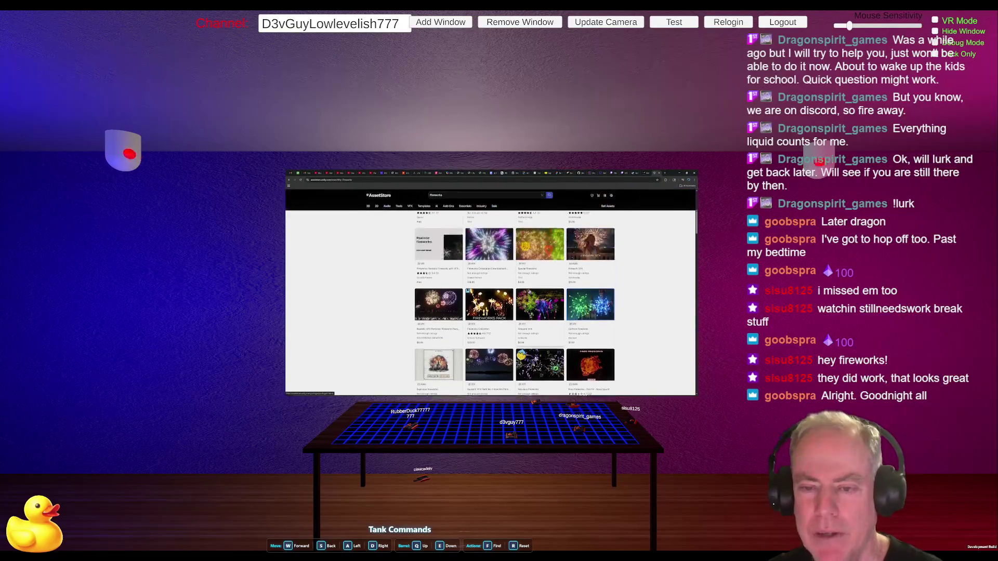
pyautogui.scroll(2, 528, 291)
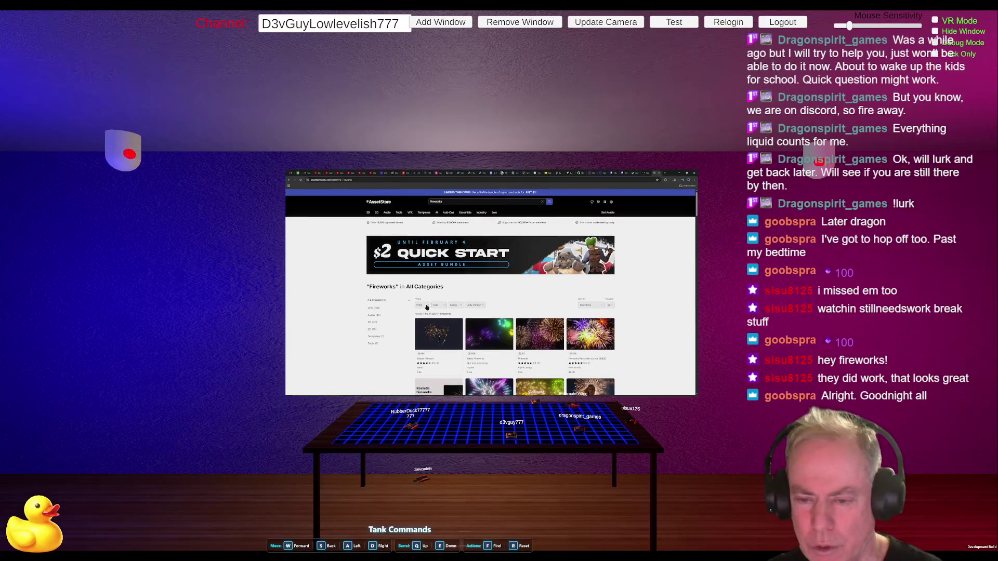
pyautogui.click(593, 307)
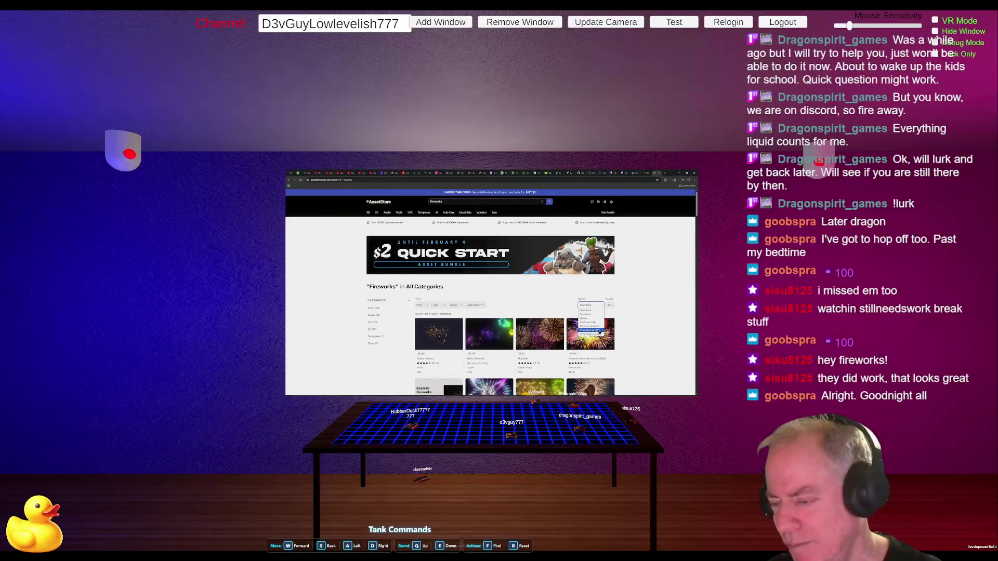
pyautogui.click(599, 331)
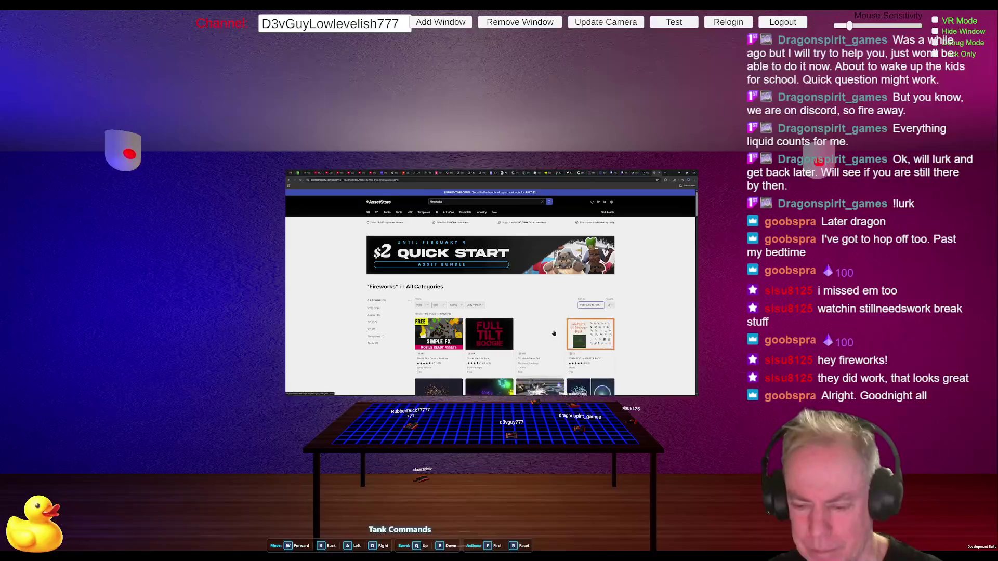
# Step: Look at the Simple Fireworks page, then filter the results to the Audio category
pyautogui.scroll(-3, 551, 328)
pyautogui.scroll(-1, 551, 327)
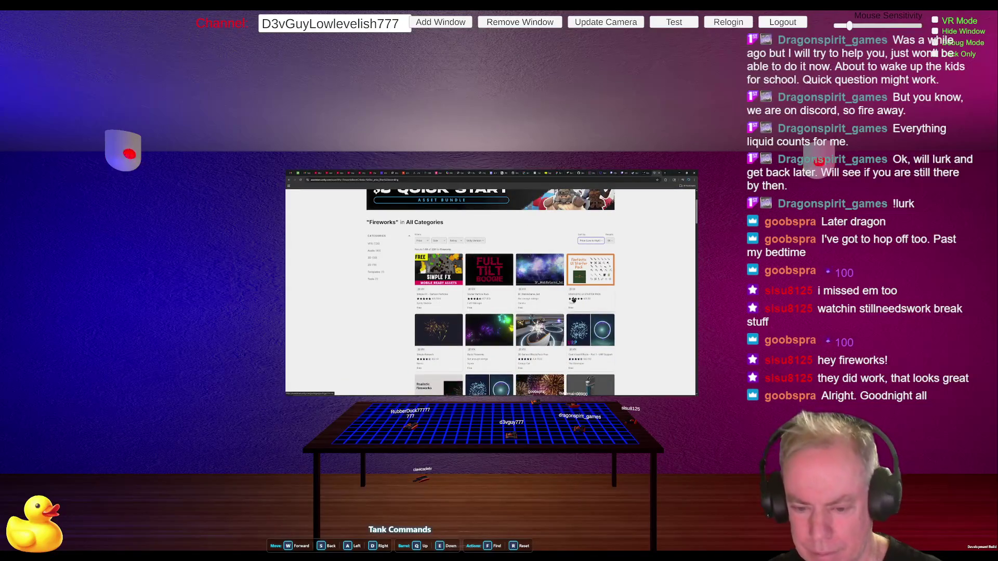
pyautogui.click(433, 339)
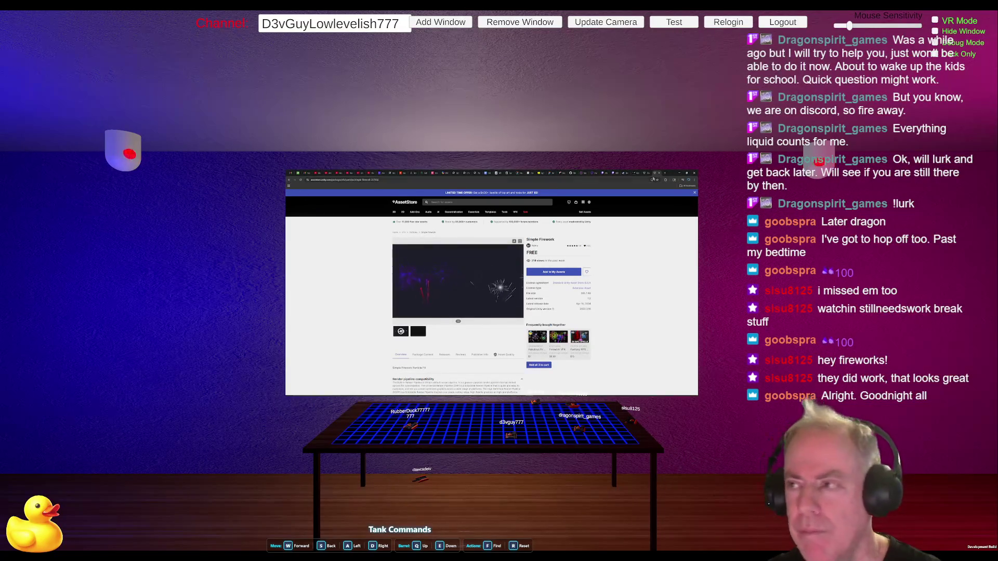
pyautogui.click(290, 180)
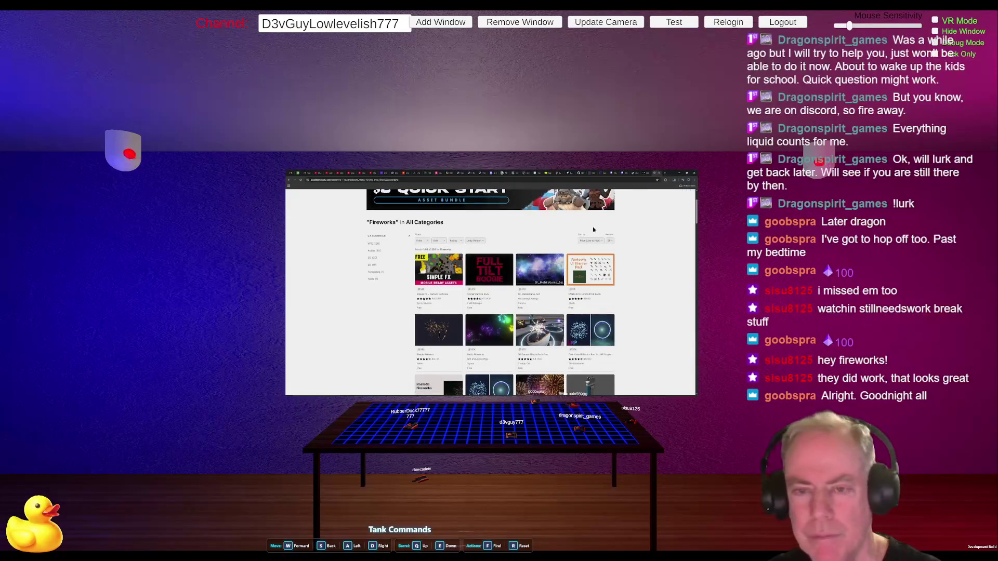
pyautogui.click(383, 250)
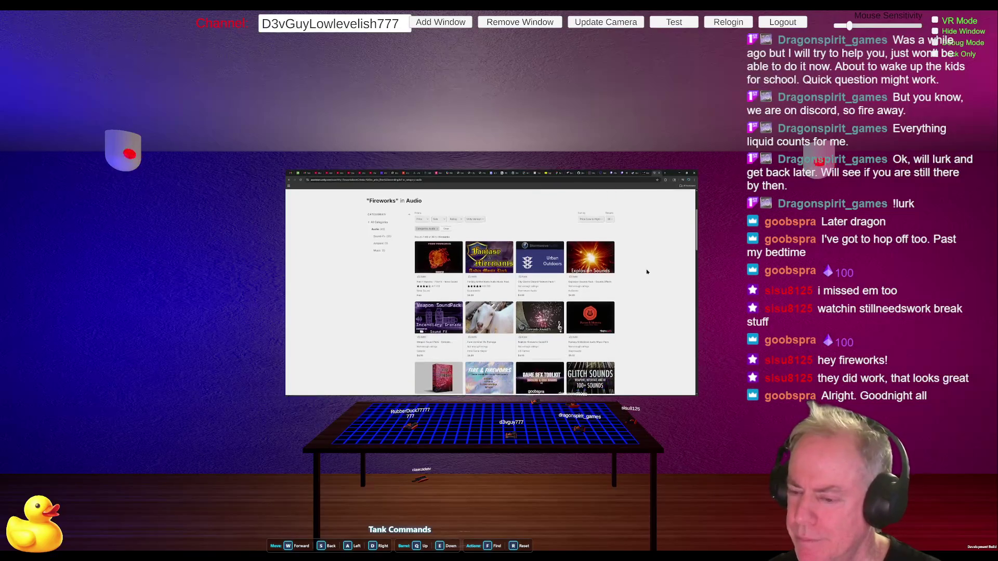
# Step: Browse the Fireworks audio assets, switch back to All Categories, and open Basic Fireworks
pyautogui.scroll(-2, 603, 293)
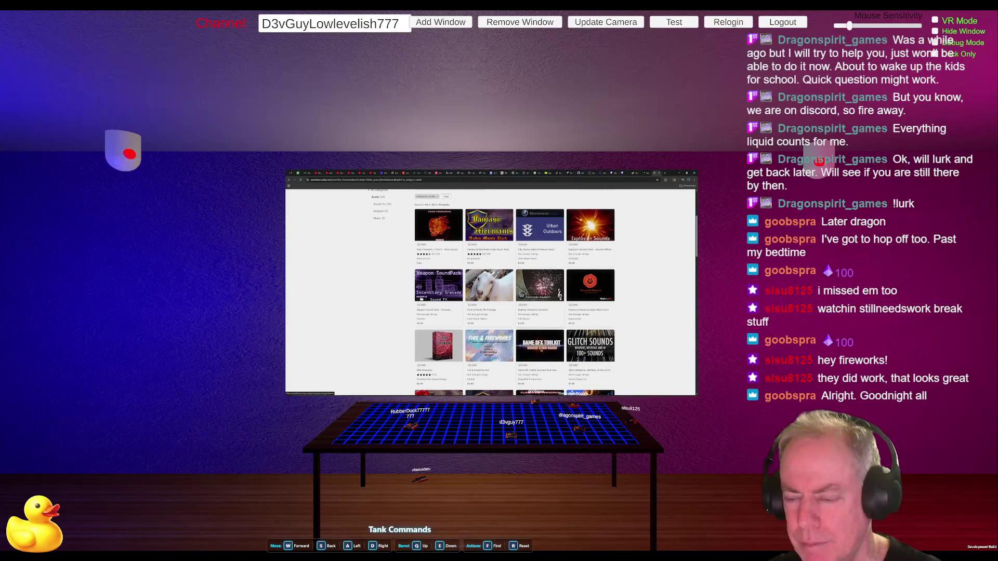
pyautogui.scroll(-3, 541, 286)
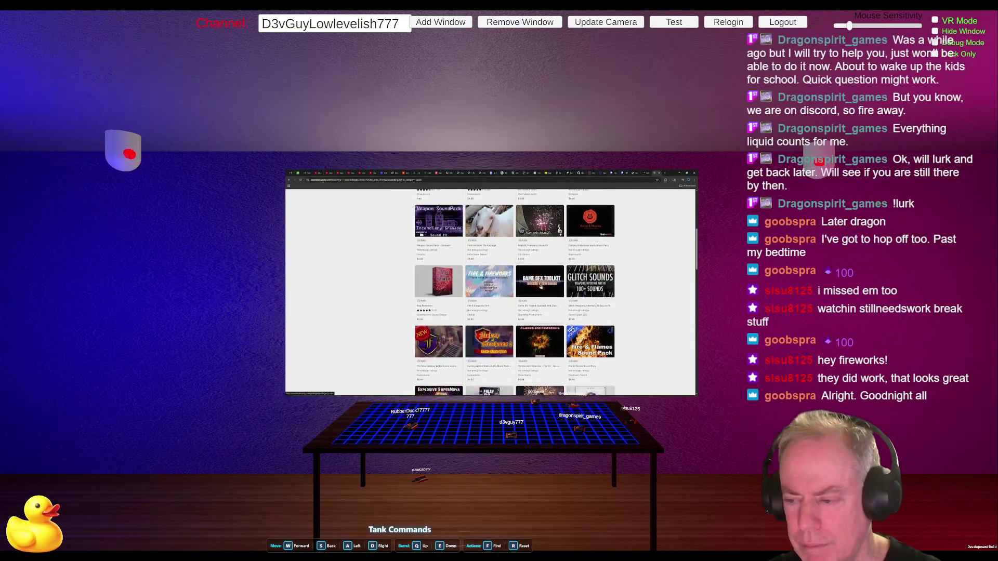
pyautogui.scroll(-2, 541, 286)
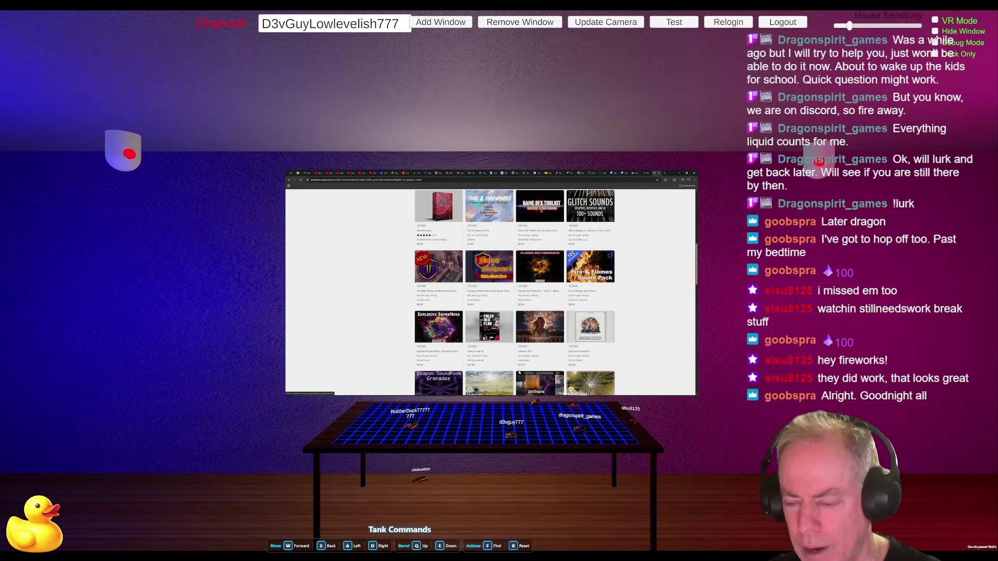
pyautogui.scroll(-2, 539, 344)
pyautogui.scroll(-1, 539, 344)
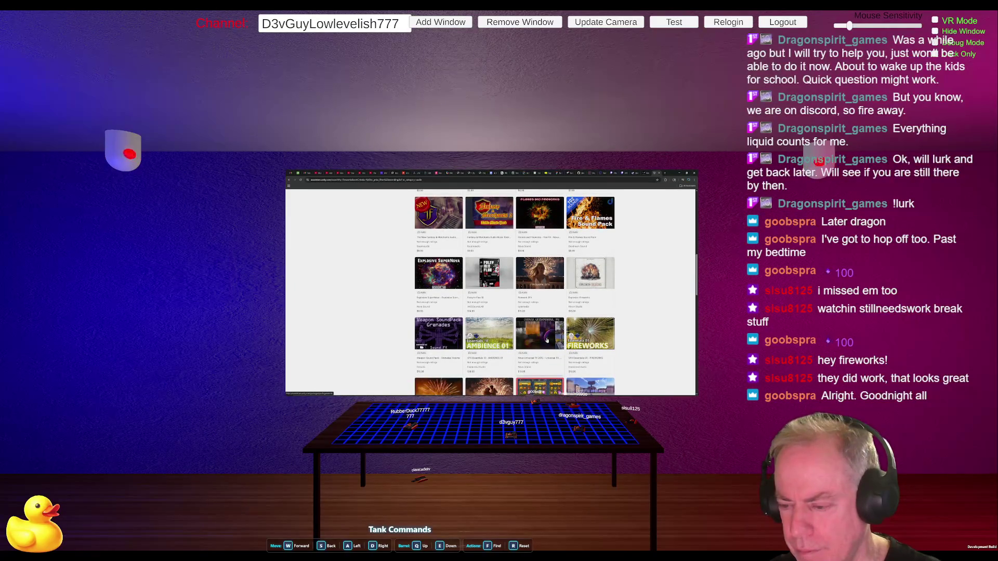
pyautogui.scroll(5, 547, 341)
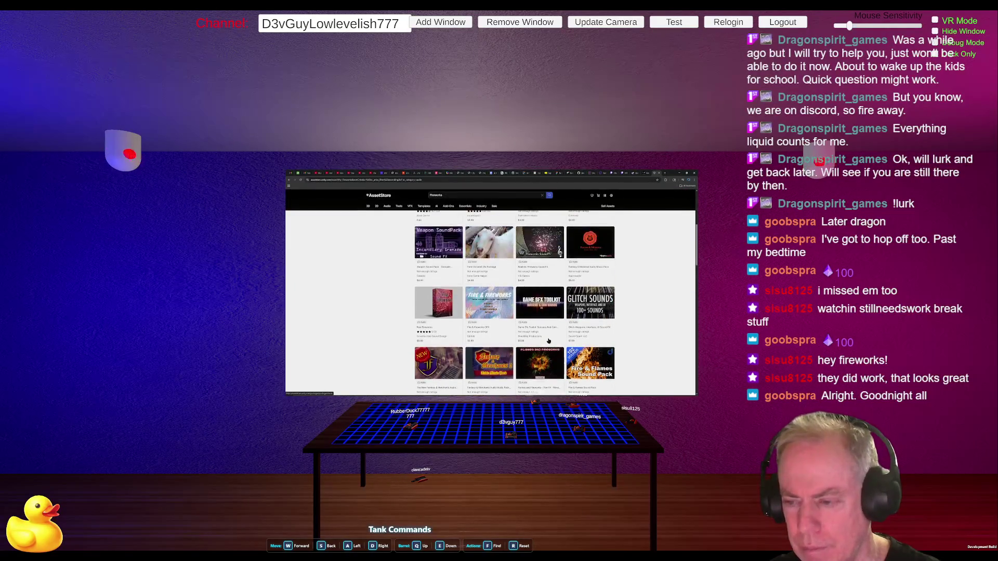
pyautogui.scroll(1, 550, 339)
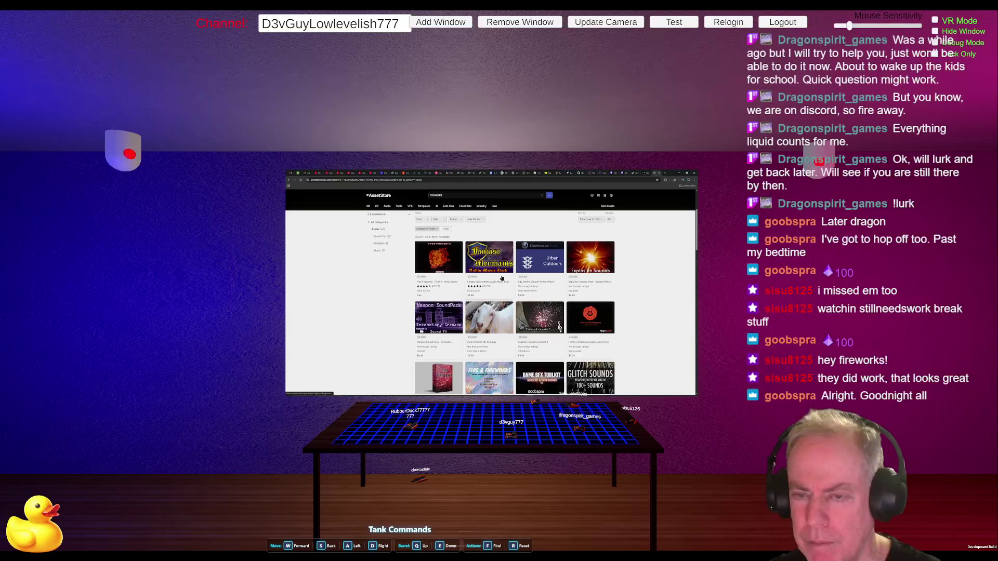
pyautogui.click(391, 223)
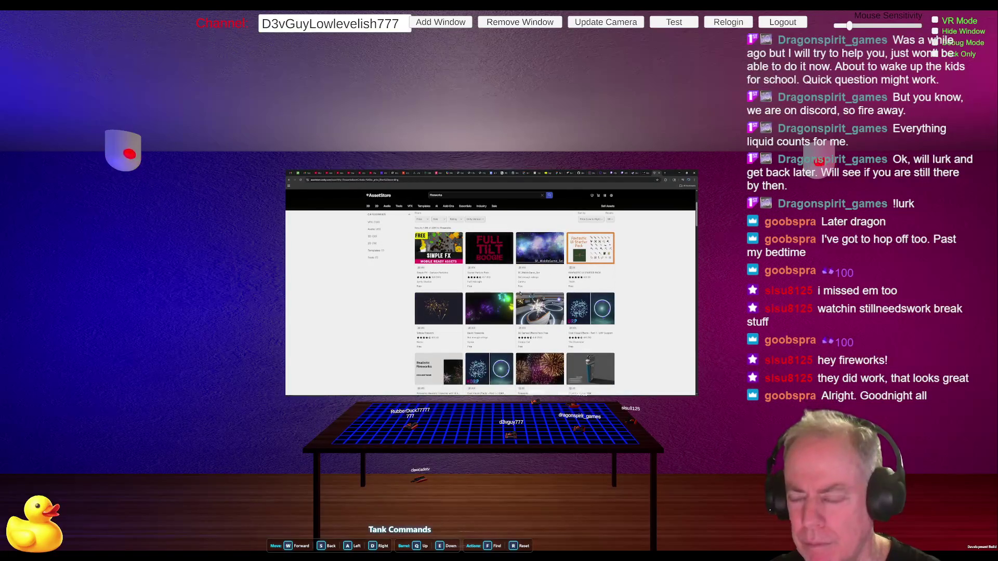
pyautogui.click(496, 310)
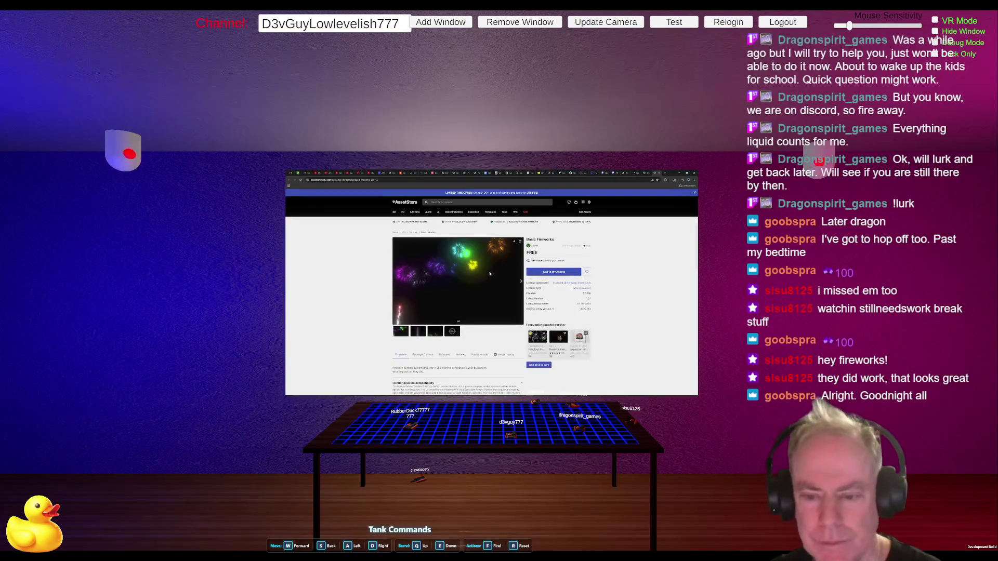
pyautogui.click(452, 333)
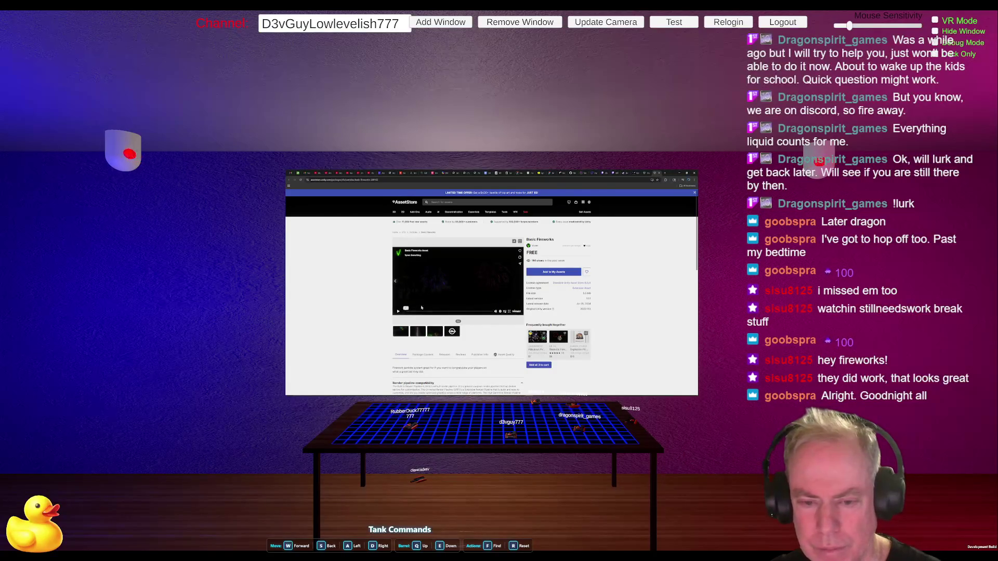
pyautogui.click(398, 312)
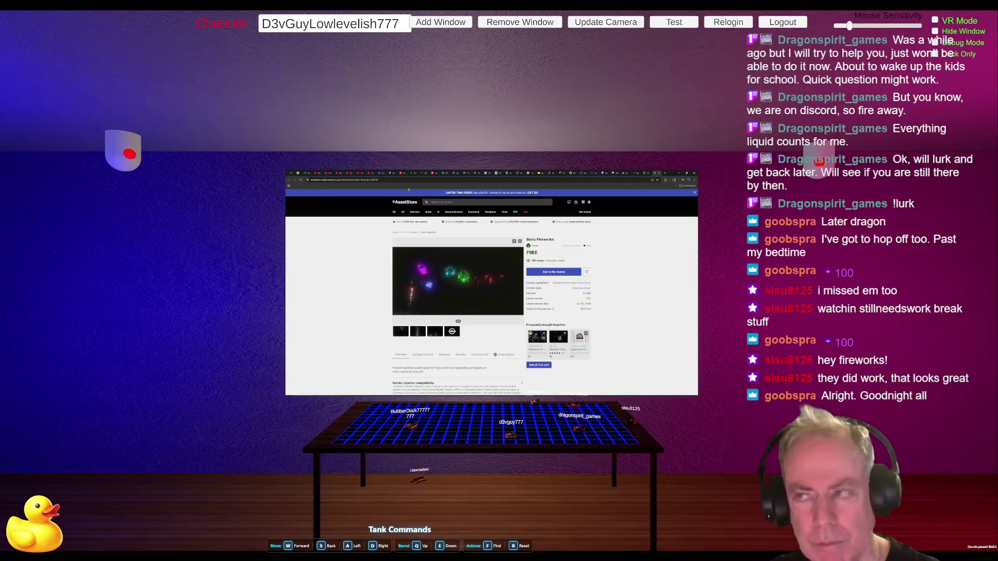
pyautogui.click(659, 174)
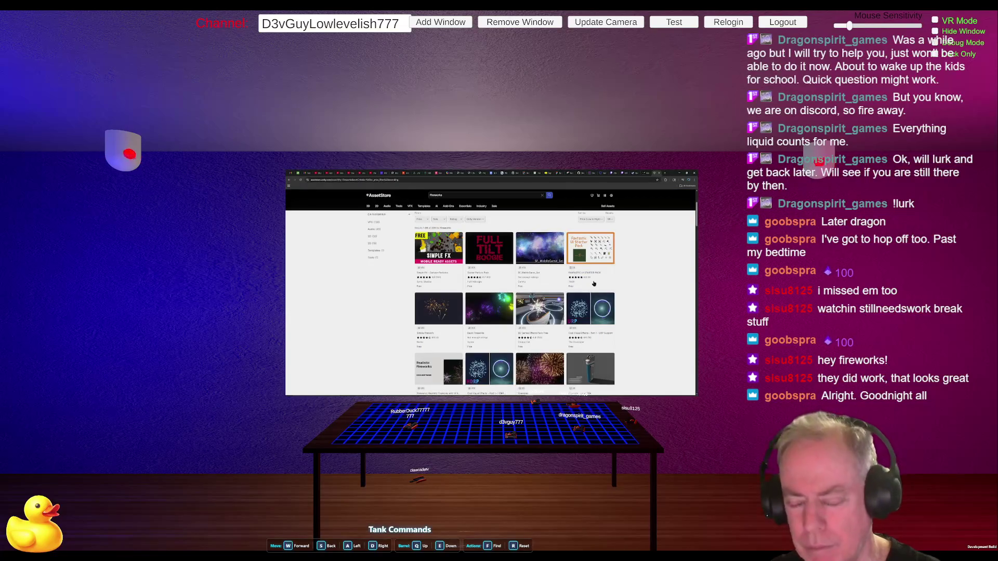
pyautogui.click(438, 312)
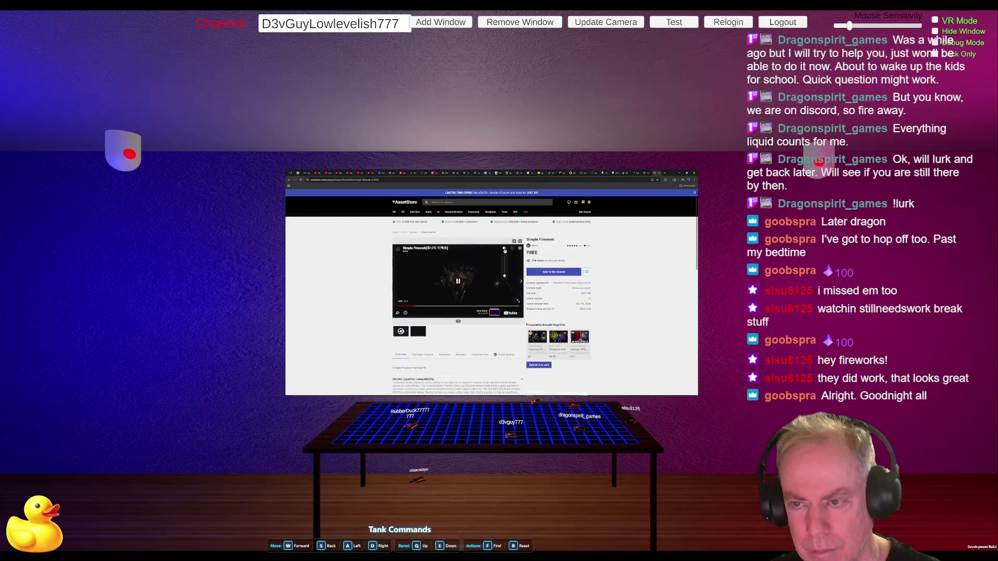
pyautogui.moveTo(504, 250)
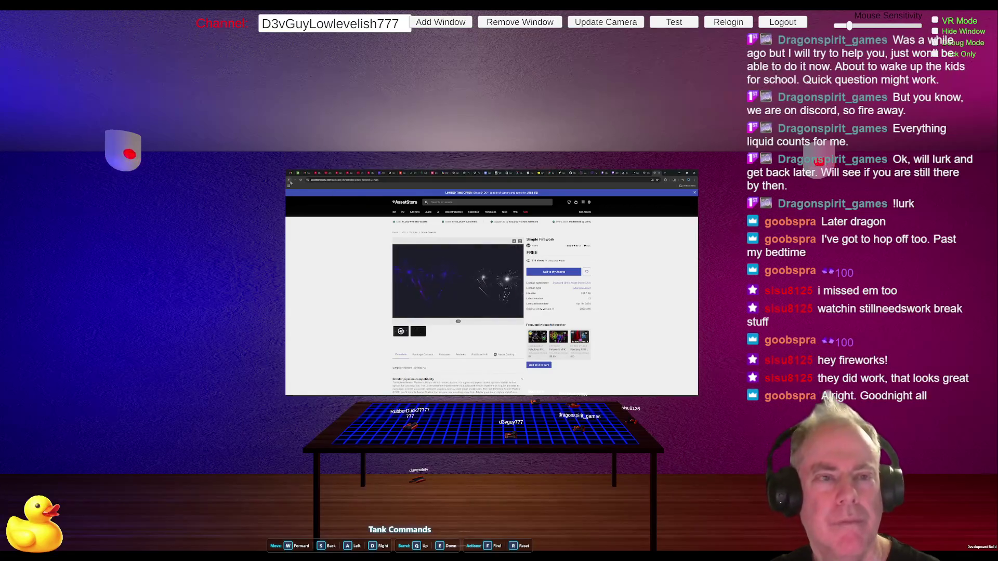
pyautogui.click(289, 181)
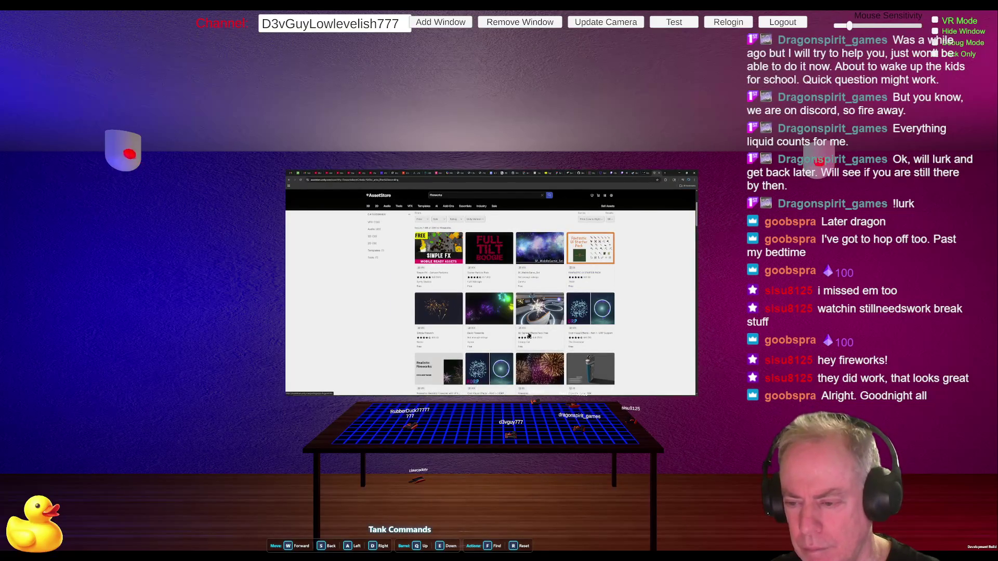
pyautogui.scroll(-1, 575, 326)
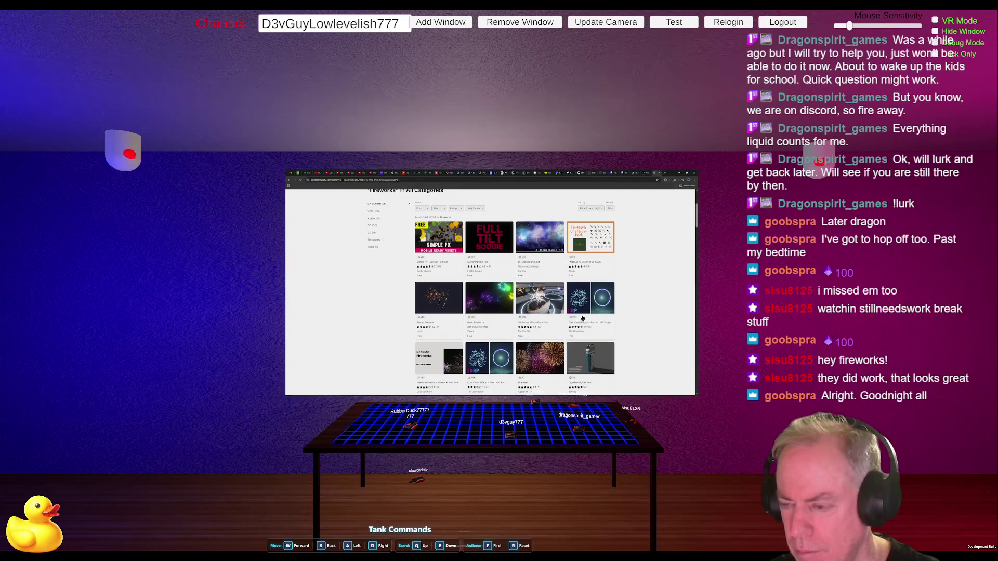
pyautogui.scroll(-1, 621, 306)
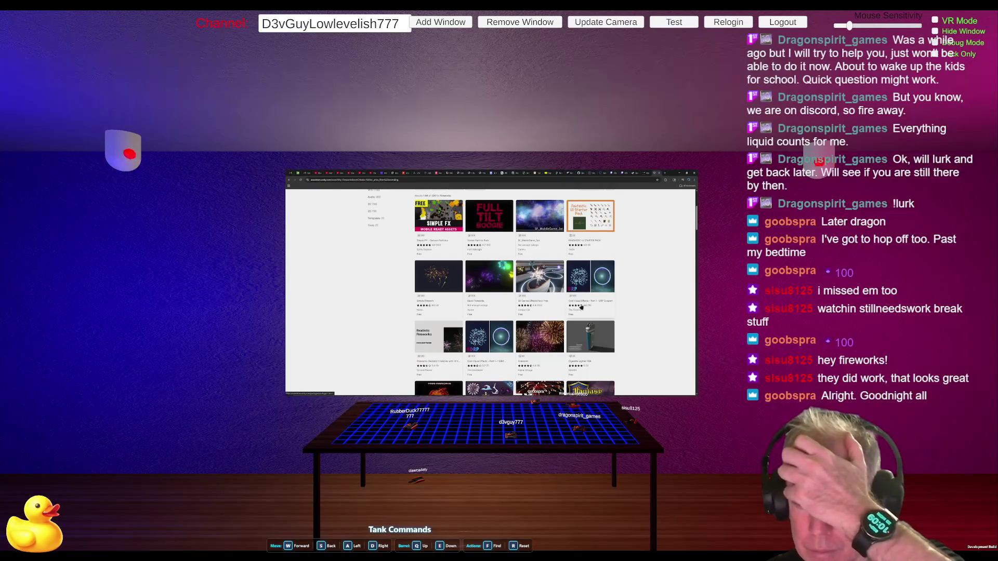
# Step: Open Realistic Fireworks with VFX Graph, play its Unity Fireworks video, and add it to My Assets
pyautogui.click(429, 345)
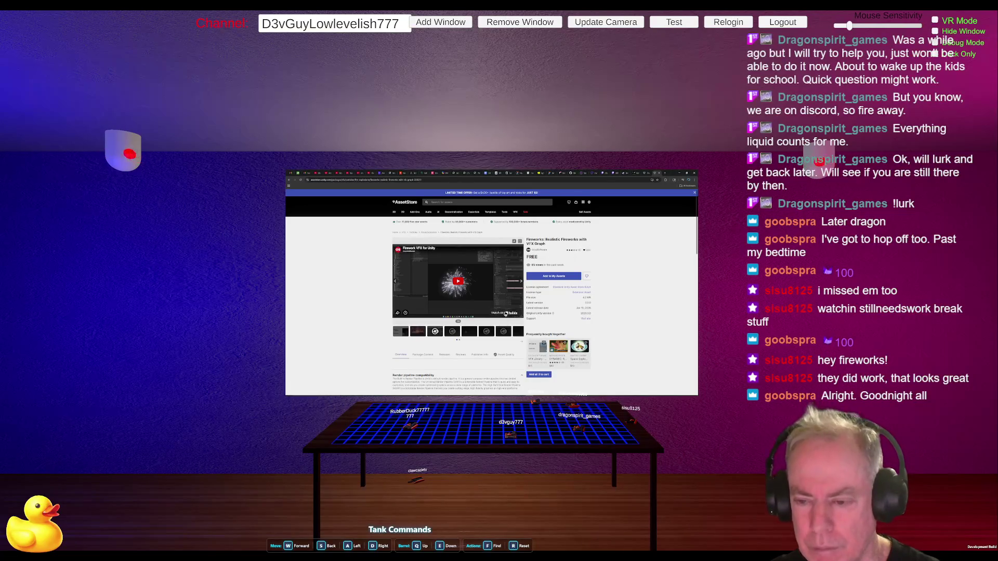
pyautogui.click(456, 334)
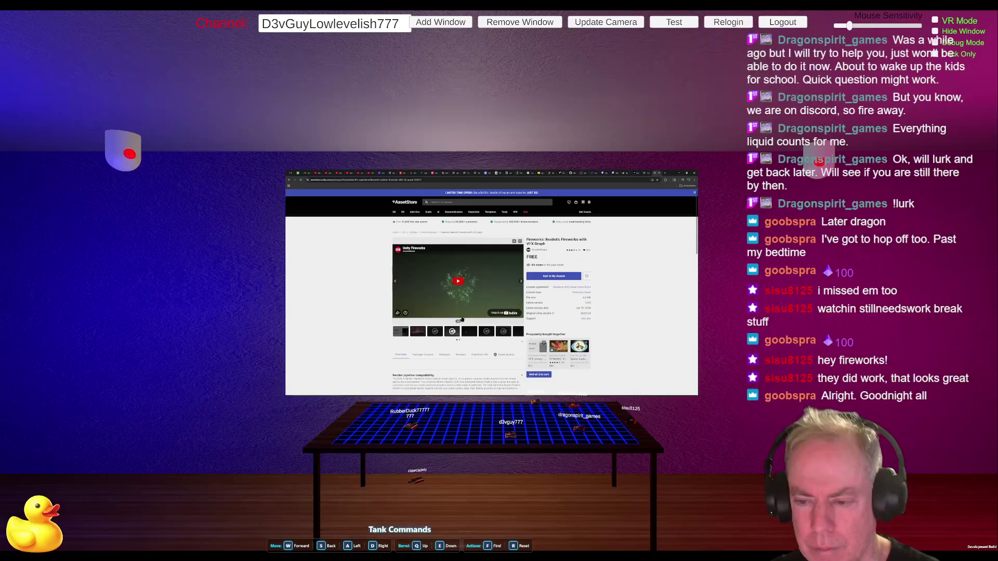
pyautogui.click(457, 282)
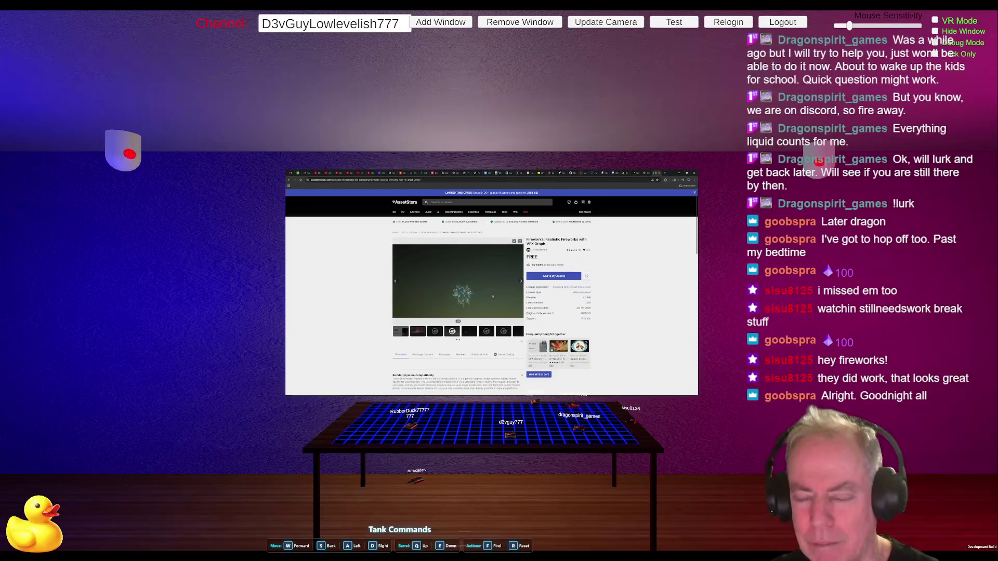
pyautogui.click(493, 297)
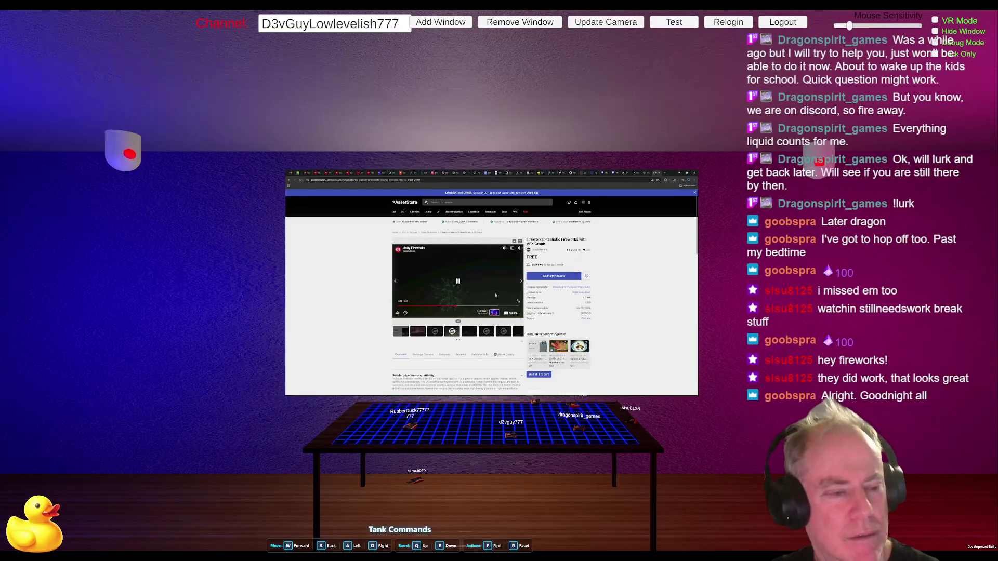
pyautogui.click(496, 295)
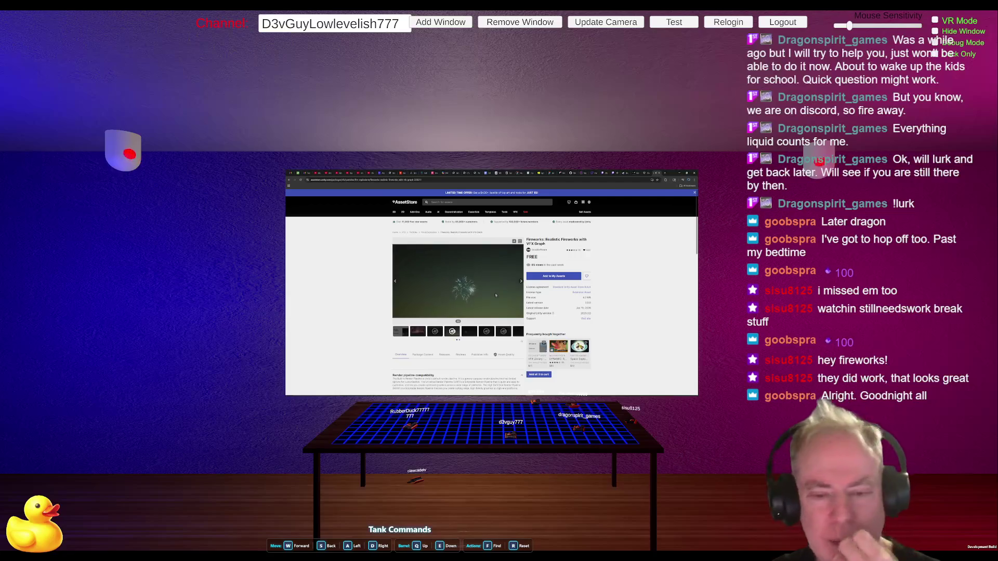
pyautogui.click(495, 295)
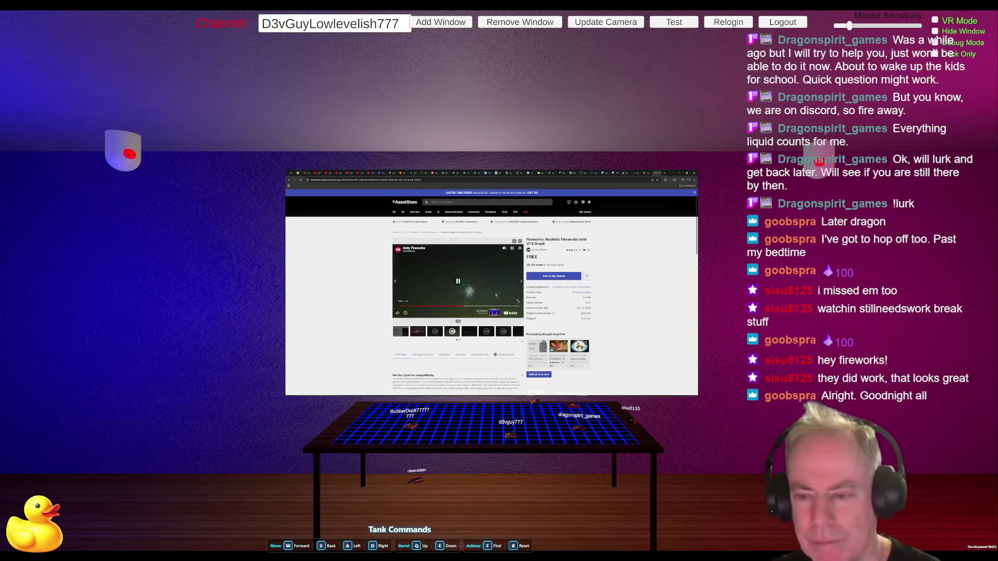
pyautogui.click(552, 278)
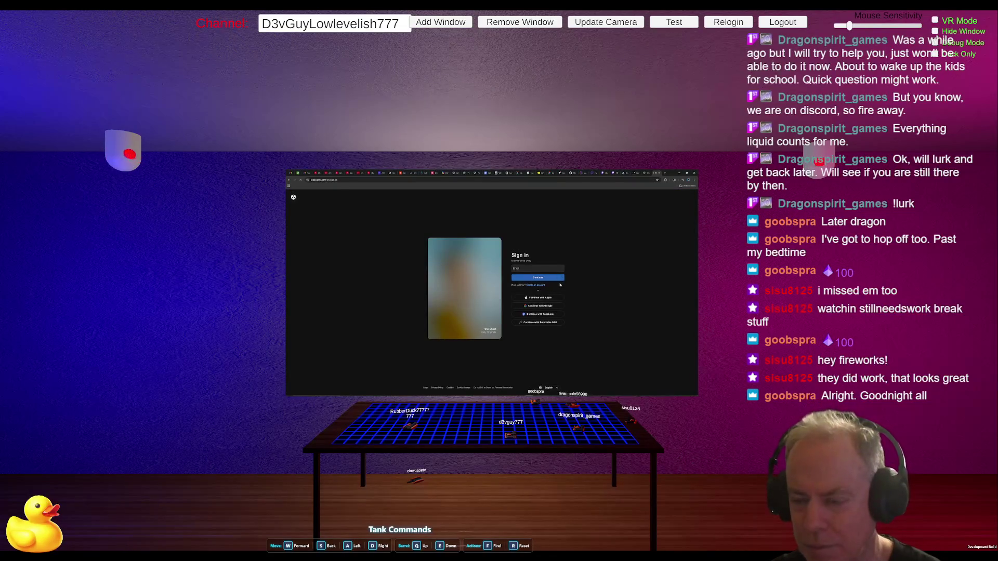
# Step: Sign in to Unity using a Google account and continue with the chosen account
pyautogui.click(541, 306)
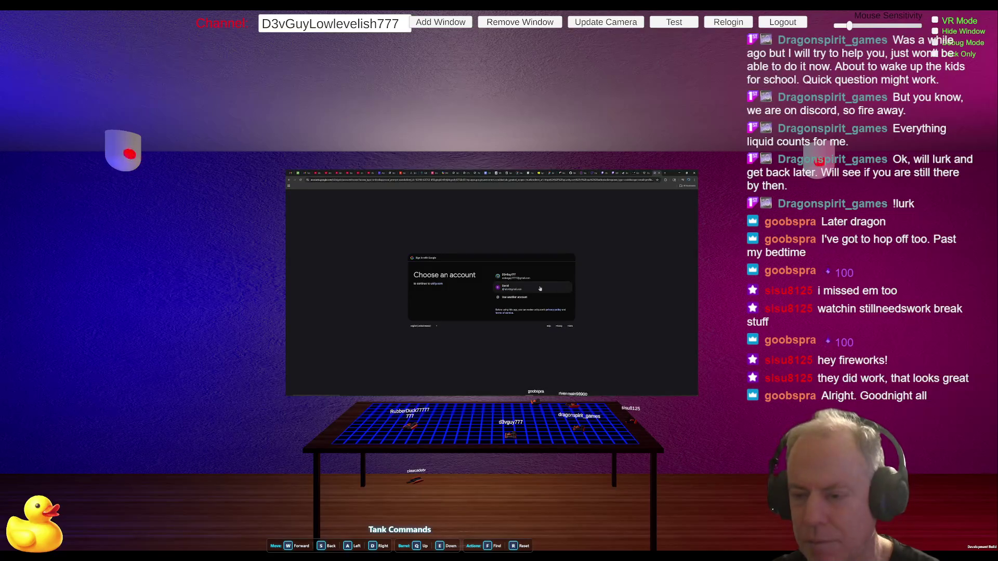
pyautogui.click(540, 289)
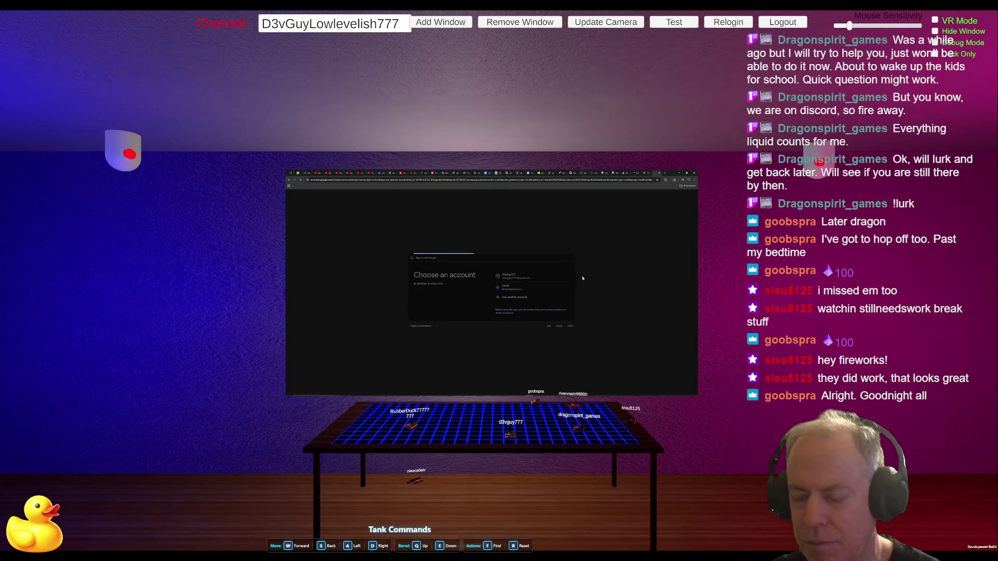
pyautogui.click(554, 323)
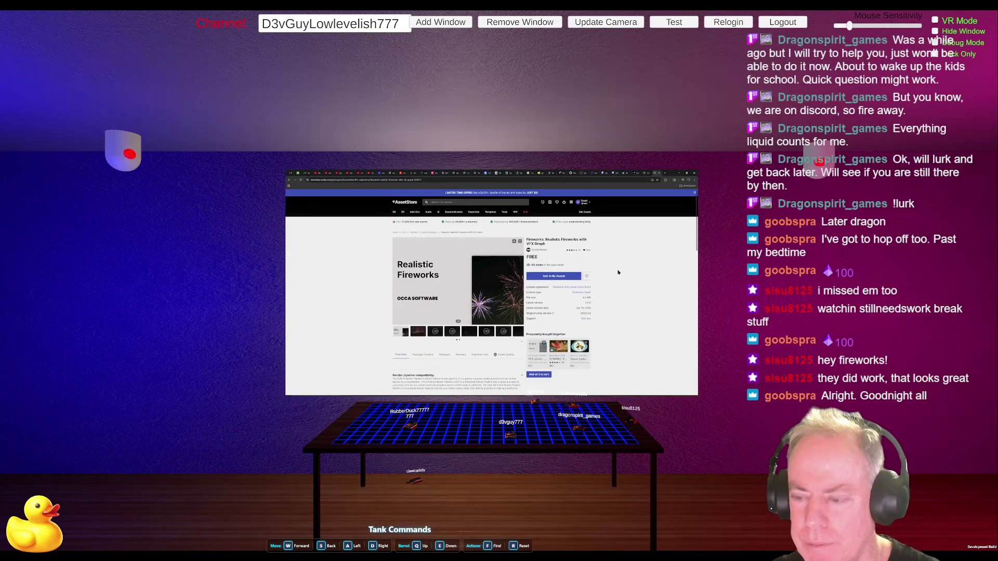
# Step: Add Realistic Fireworks to My Assets accepting the Terms, then send ChatGPT the top-right image question
pyautogui.click(576, 278)
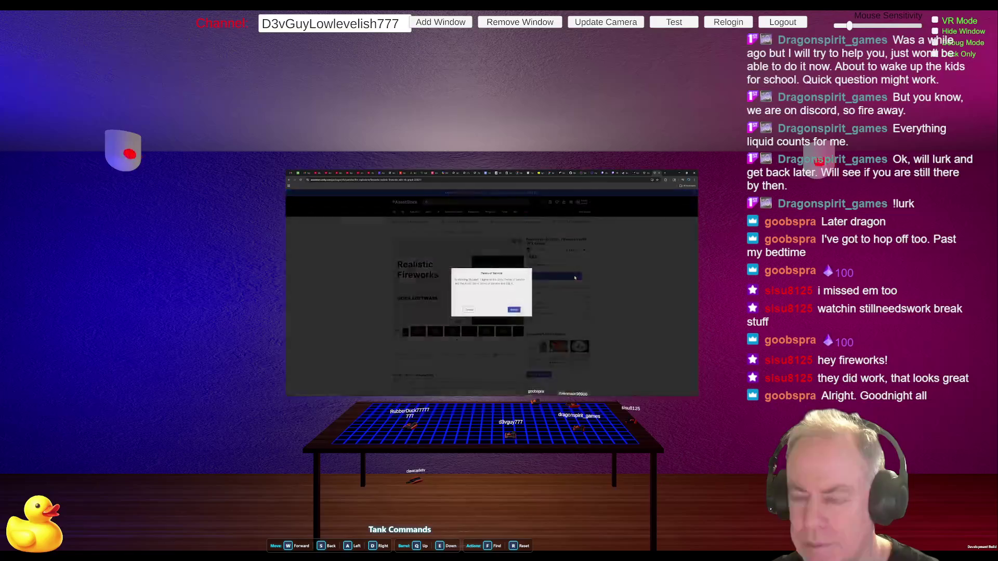
pyautogui.click(515, 310)
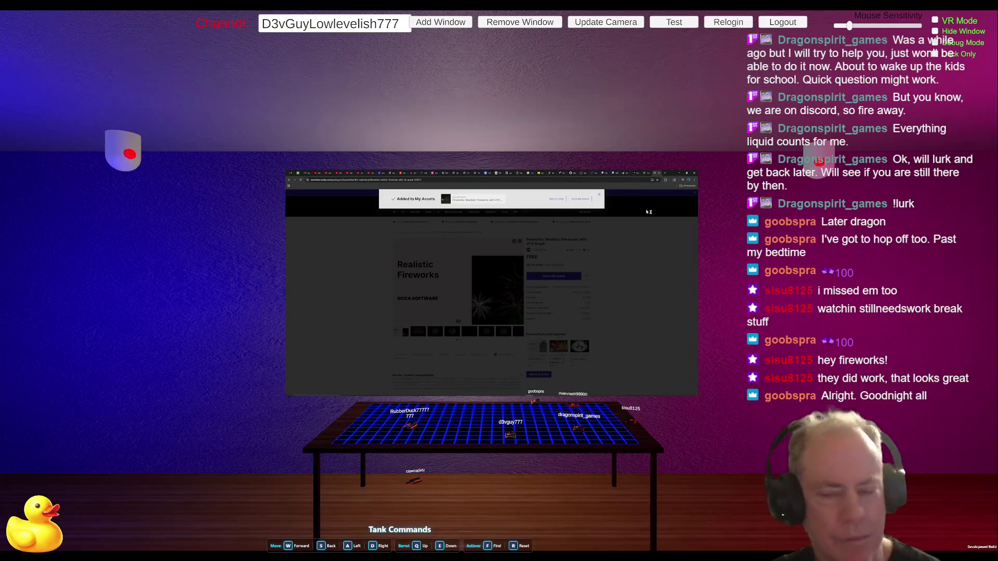
pyautogui.hotkey('alt', 'Tab')
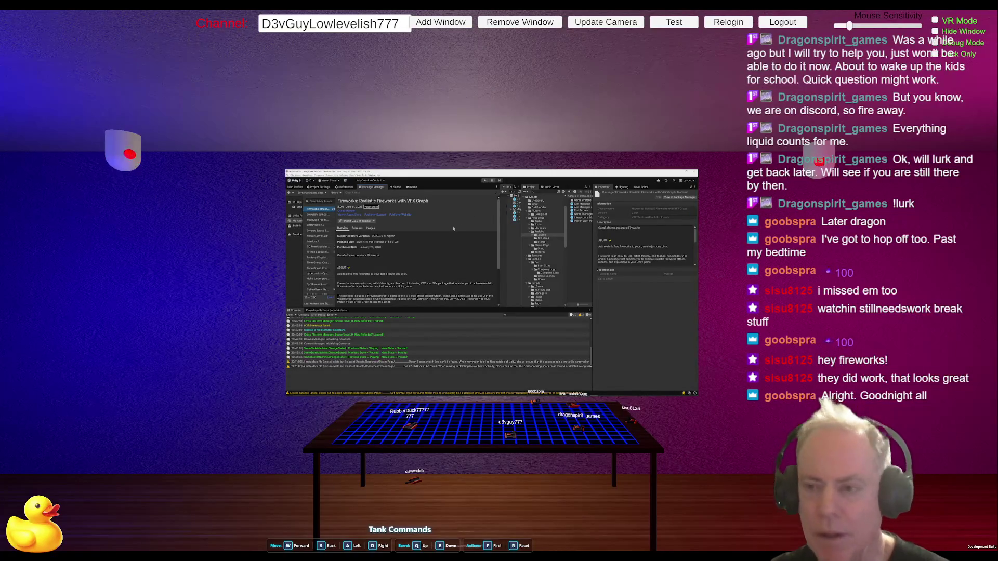
pyautogui.hotkey('alt', 'Tab')
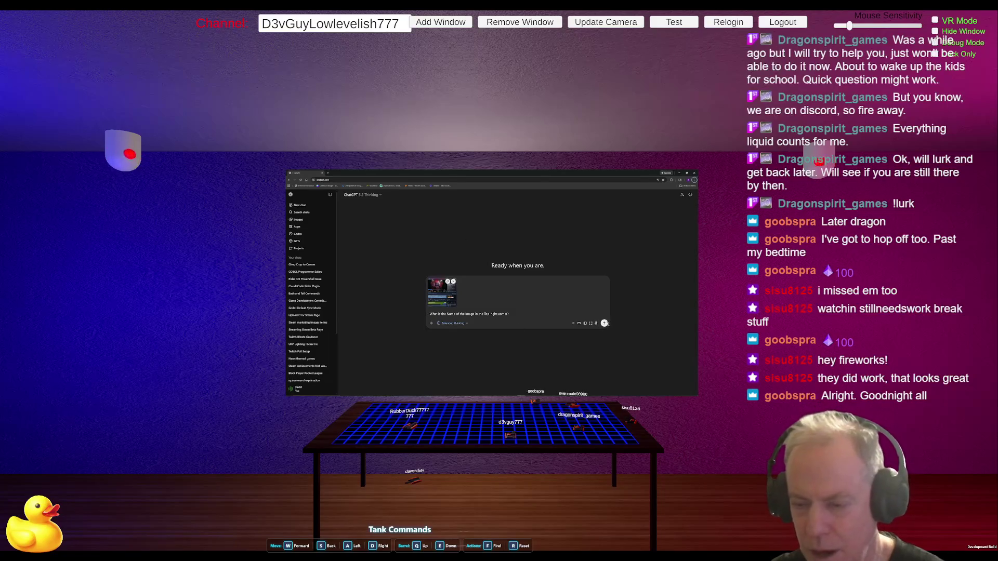
pyautogui.click(605, 324)
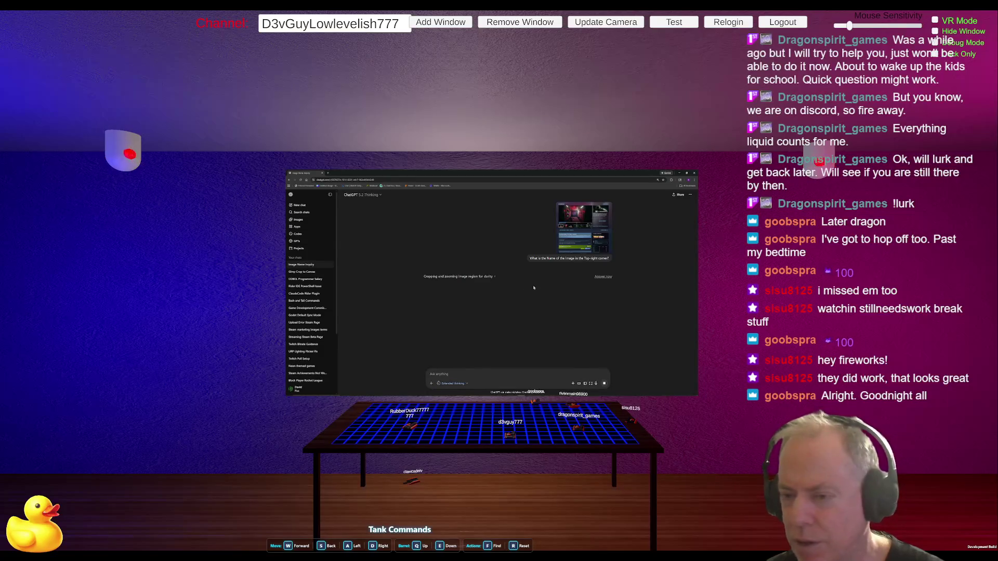
# Step: Expand ChatGPT's reasoning activity on the top-right image question, then return to the Unity editor
pyautogui.click(495, 277)
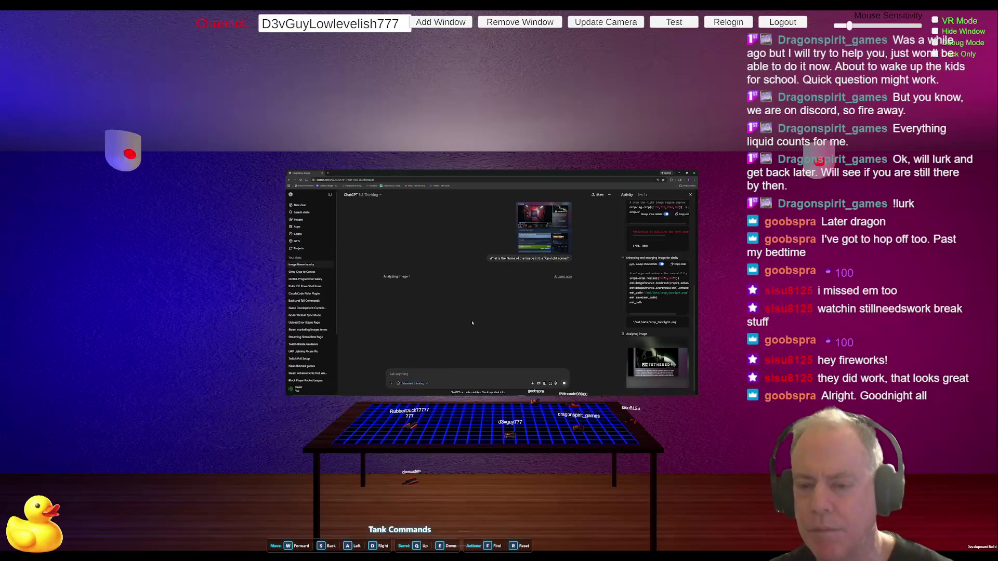
pyautogui.hotkey('alt', 'Tab')
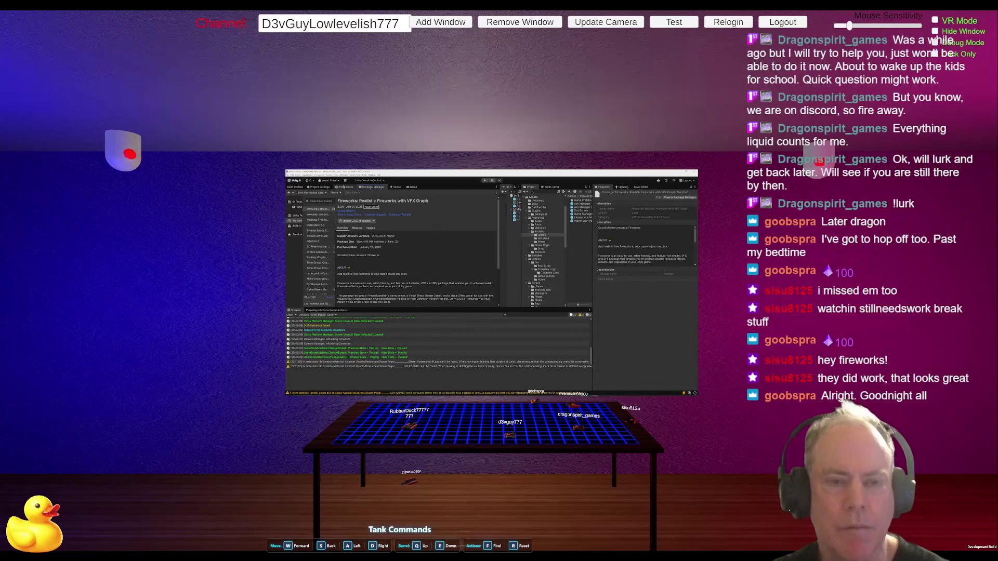
# Step: View Low poly combat drone and the In Project packages, show the Scene, then return to ChatGPT
pyautogui.click(319, 214)
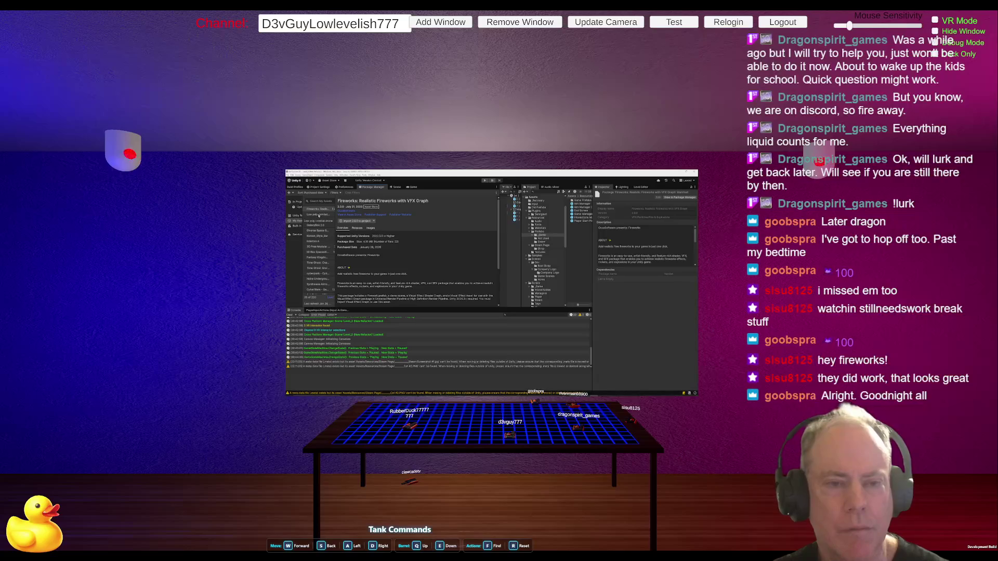
pyautogui.click(310, 194)
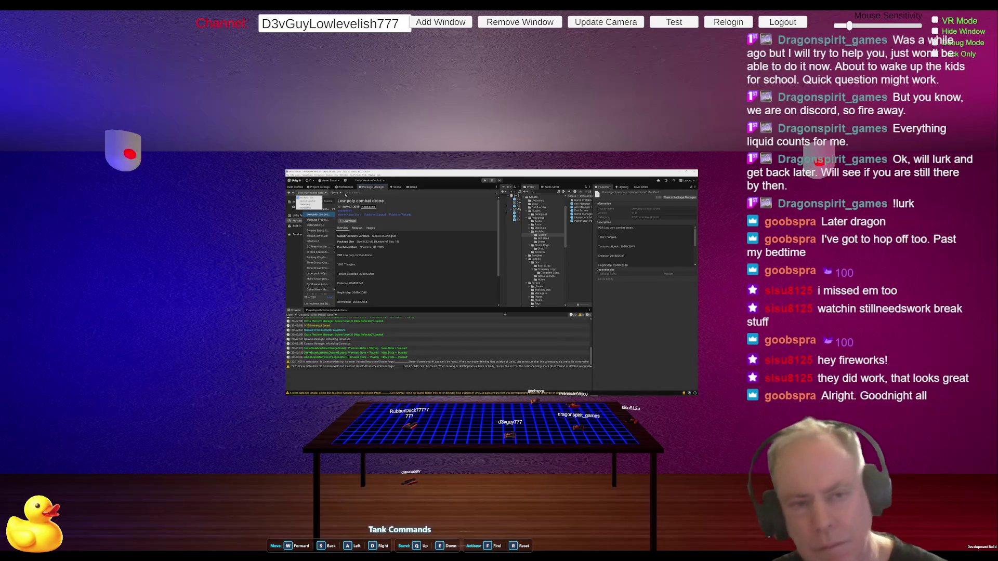
pyautogui.click(296, 228)
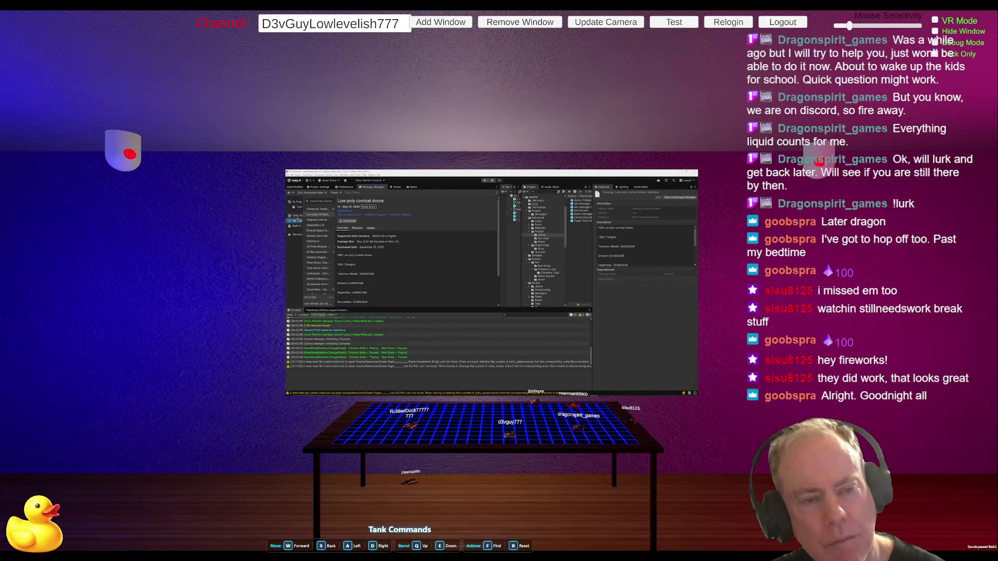
pyautogui.click(297, 203)
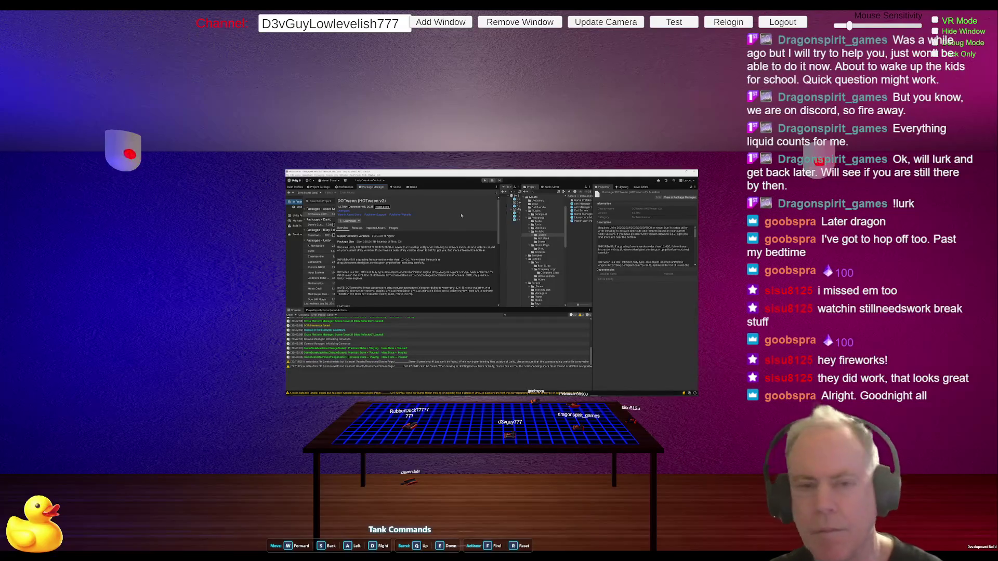
pyautogui.click(402, 188)
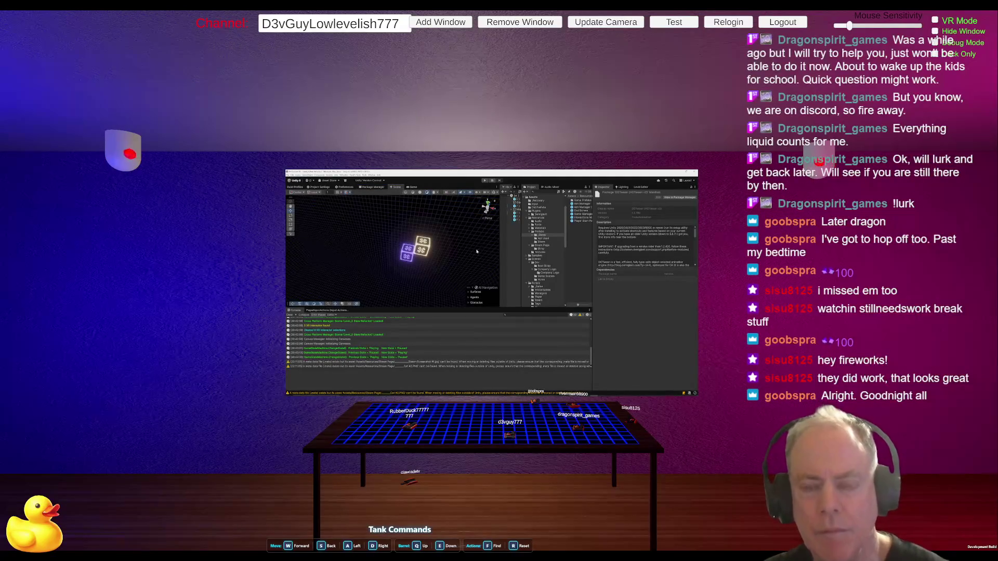
pyautogui.hotkey('alt', 'Tab')
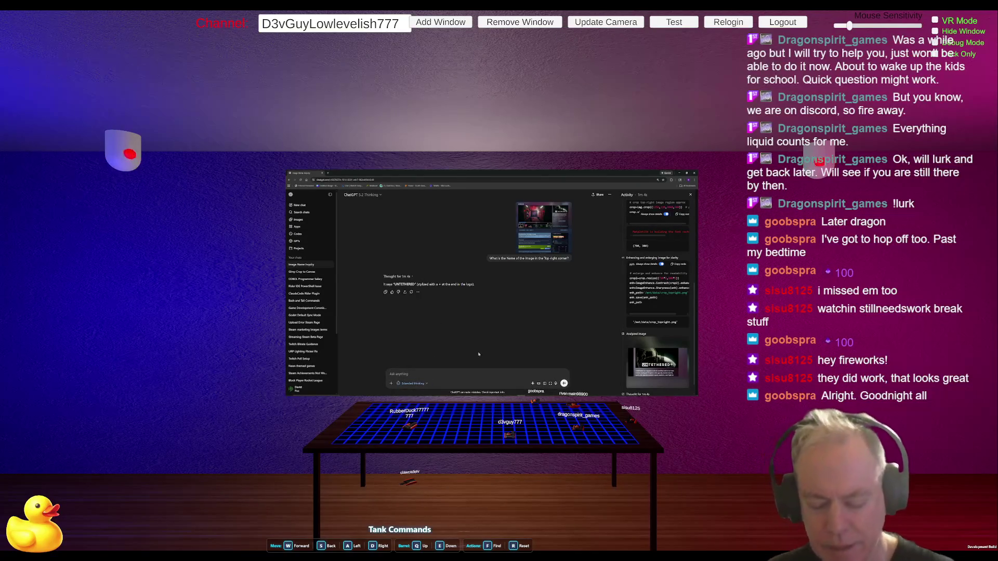
# Step: Ask ChatGPT what Steam calls the top-right page image and read the 'Header Capsule' reply
pyautogui.write('No')
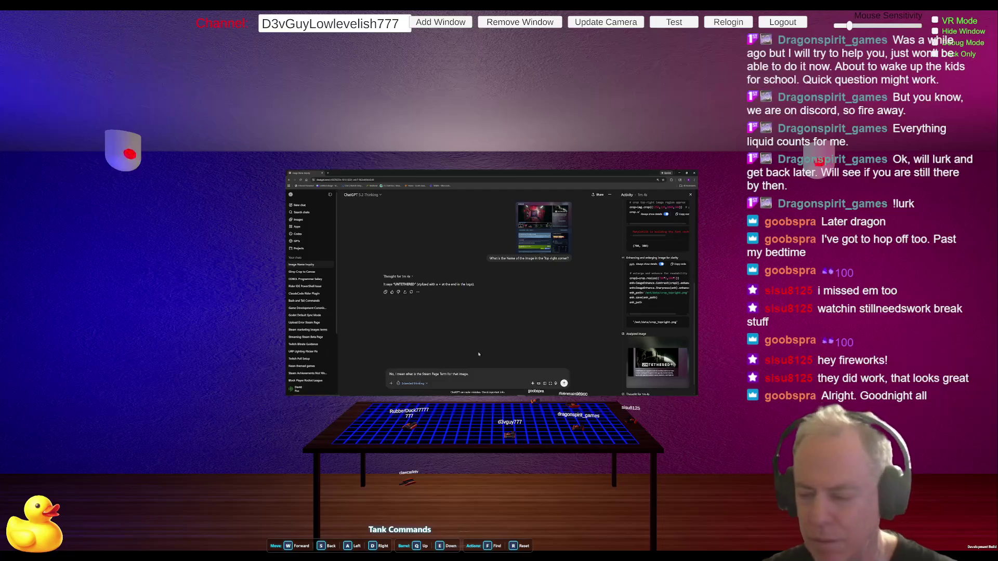
pyautogui.press('Return')
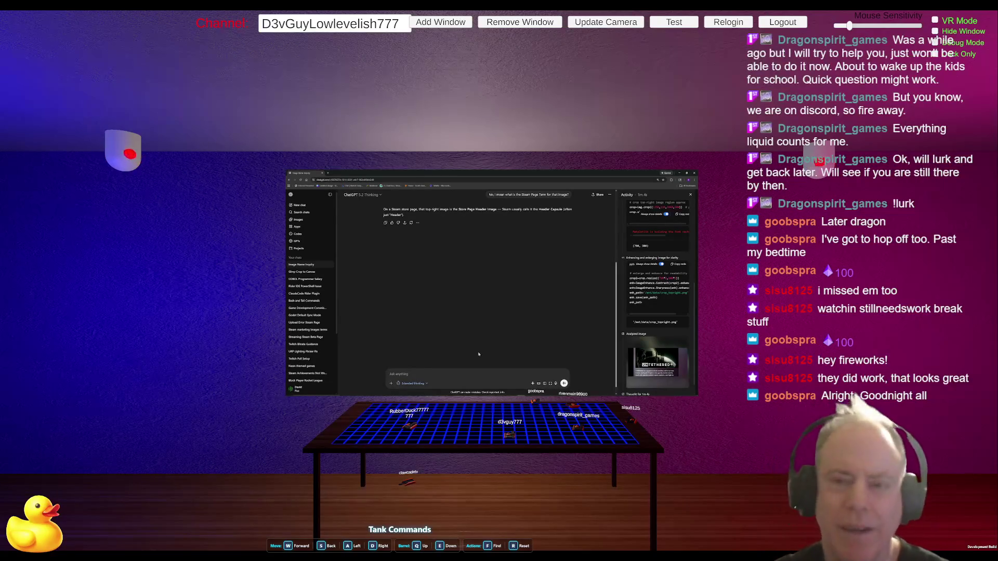
pyautogui.scroll(5, 494, 359)
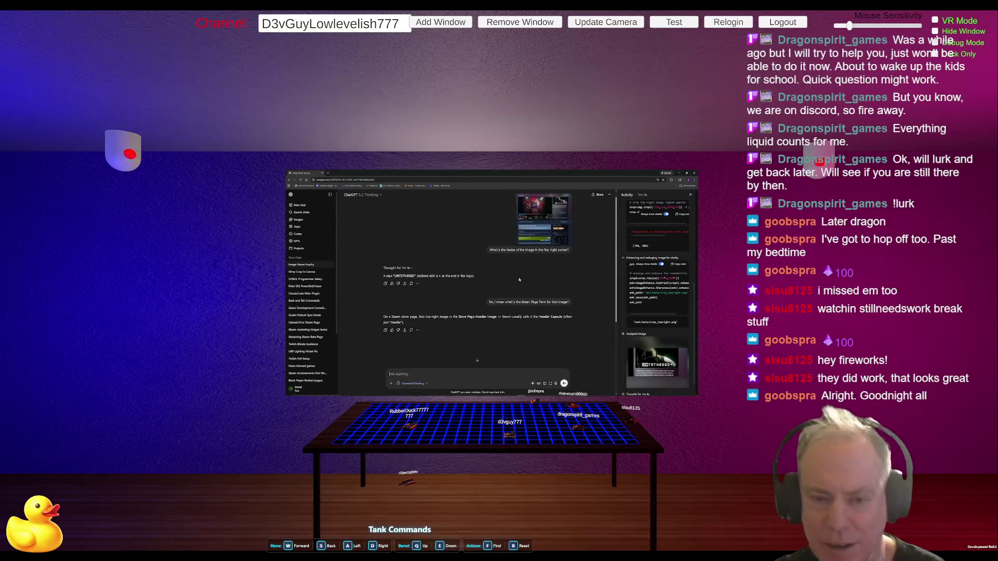
pyautogui.scroll(-1, 439, 295)
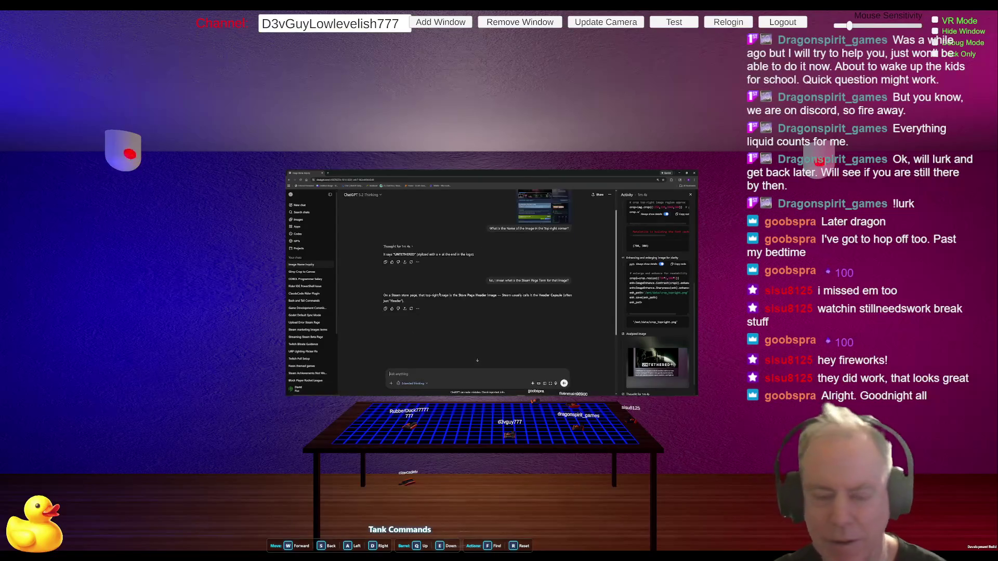
pyautogui.scroll(-2, 453, 291)
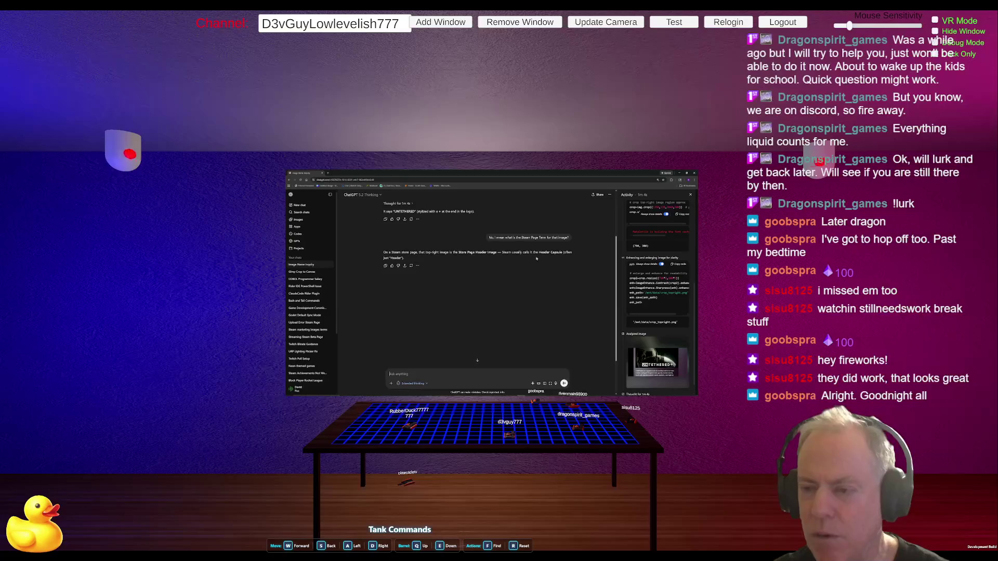
# Step: Ask ChatGPT 'How do I set it?' and read the 920 × 430 Header Capsule upload steps
pyautogui.write('How do I set it')
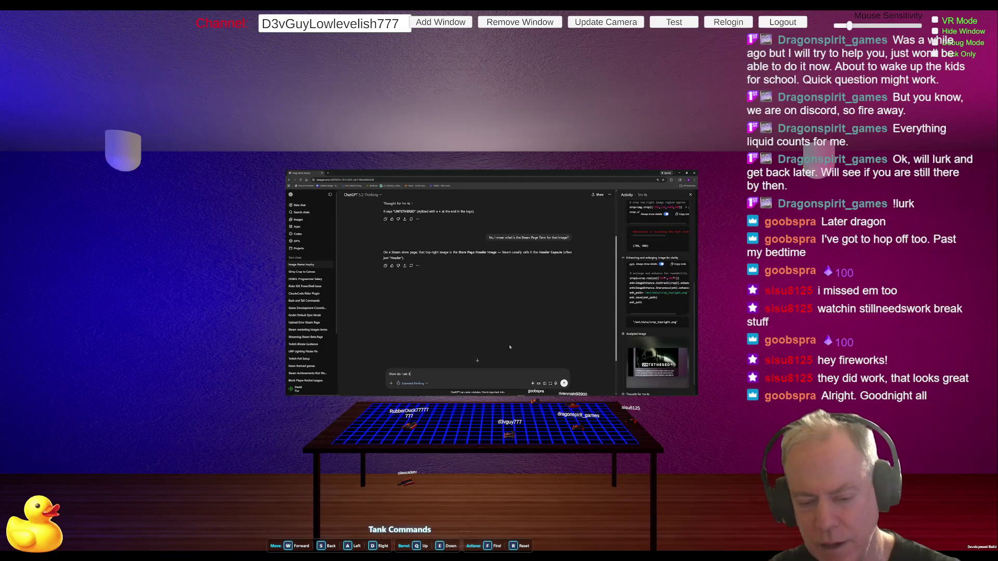
pyautogui.press('Return')
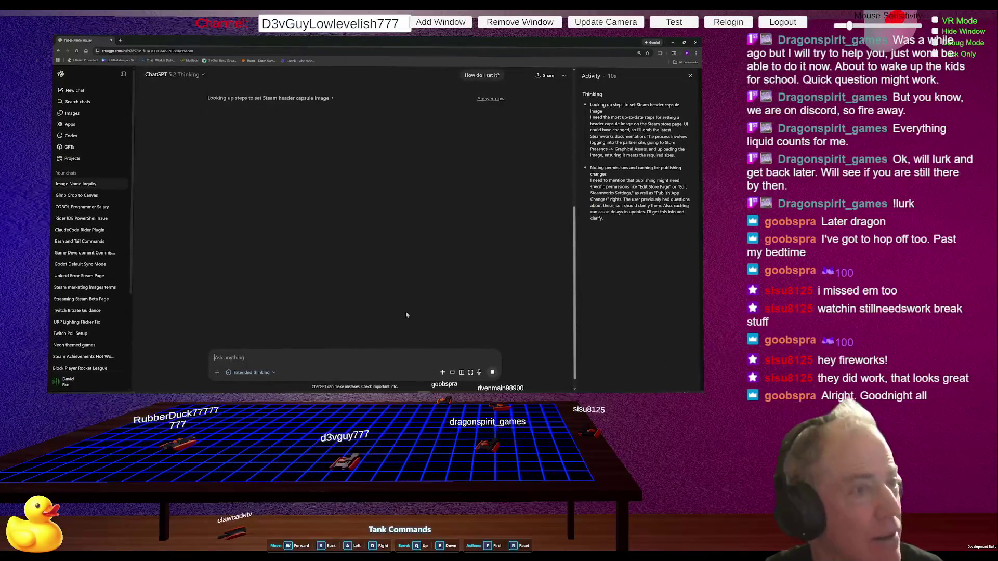
pyautogui.hotkey('alt', 'Tab')
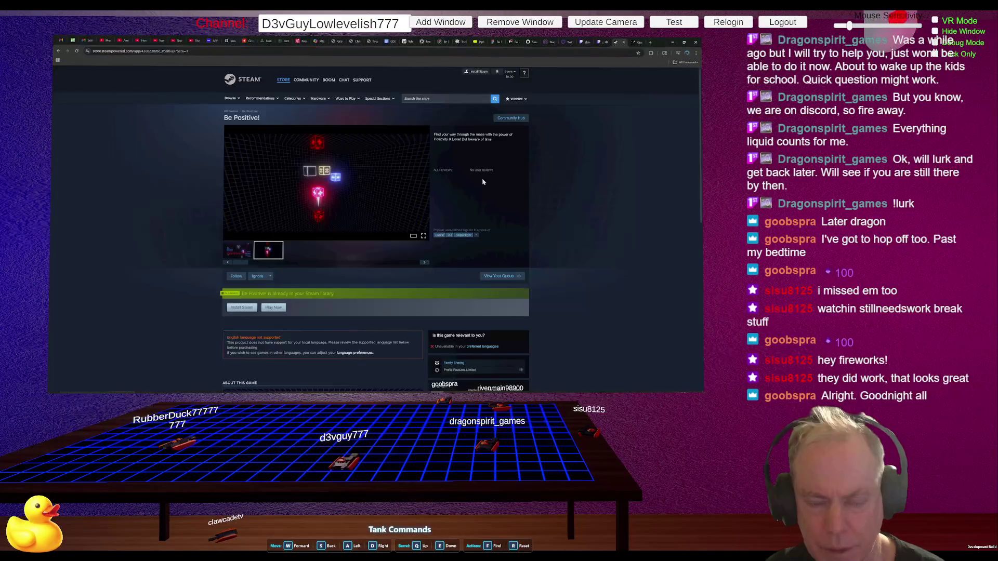
pyautogui.hotkey('alt', 'Tab')
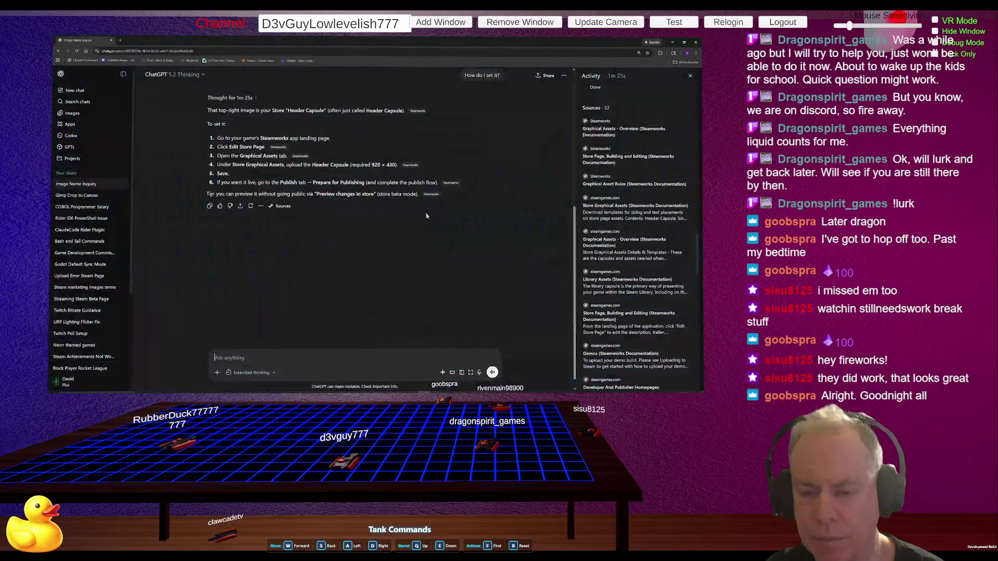
pyautogui.scroll(1, 398, 185)
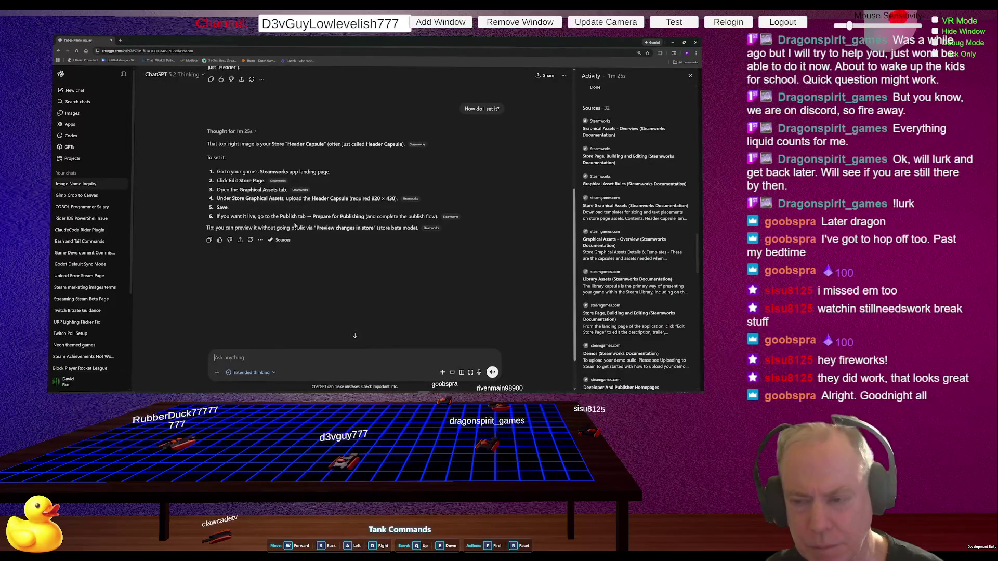
pyautogui.hotkey('alt', 'Tab')
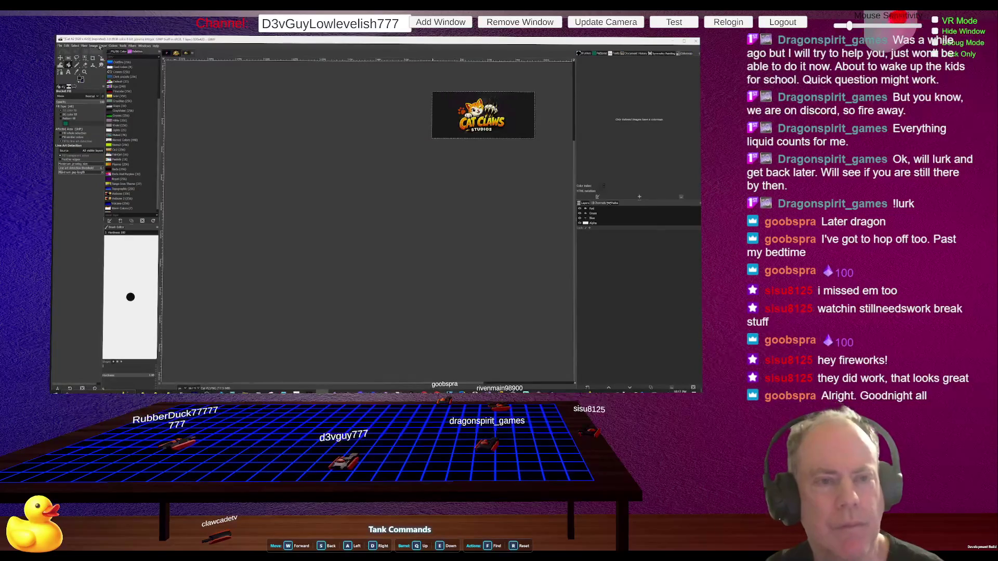
# Step: Rescale the Cat Claws Studios image with Scale Image, after undoing one trial size change
pyautogui.click(95, 46)
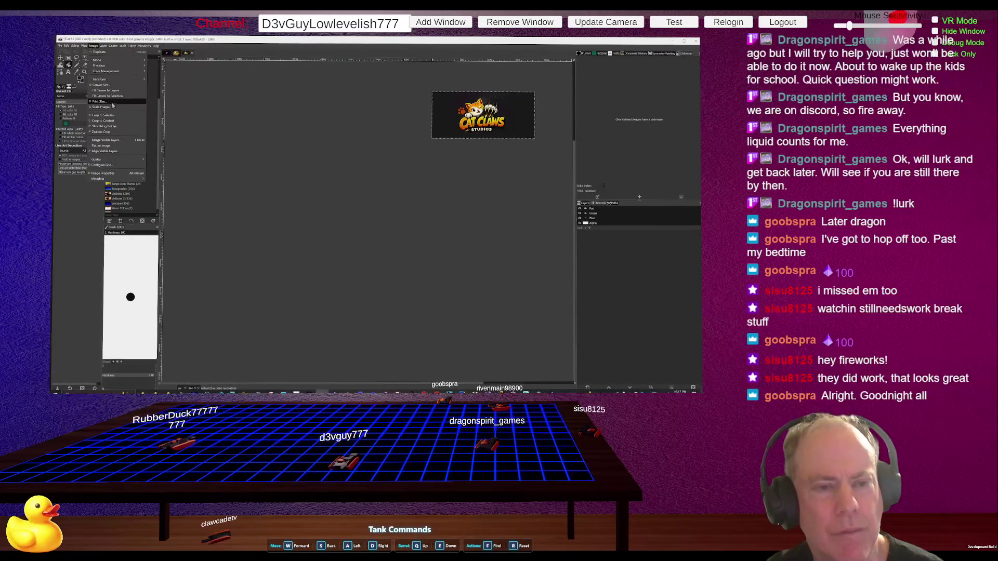
pyautogui.click(111, 107)
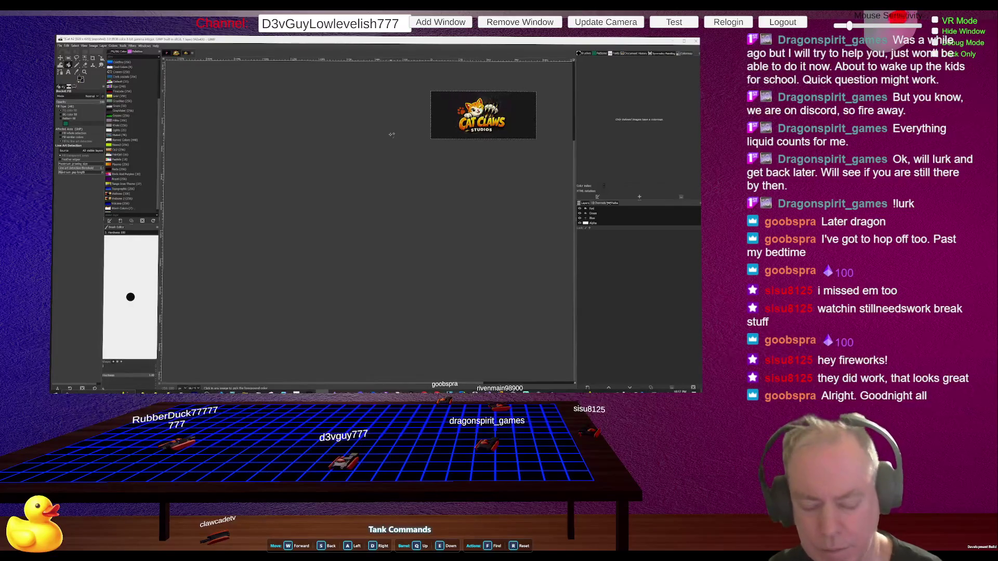
pyautogui.click(104, 46)
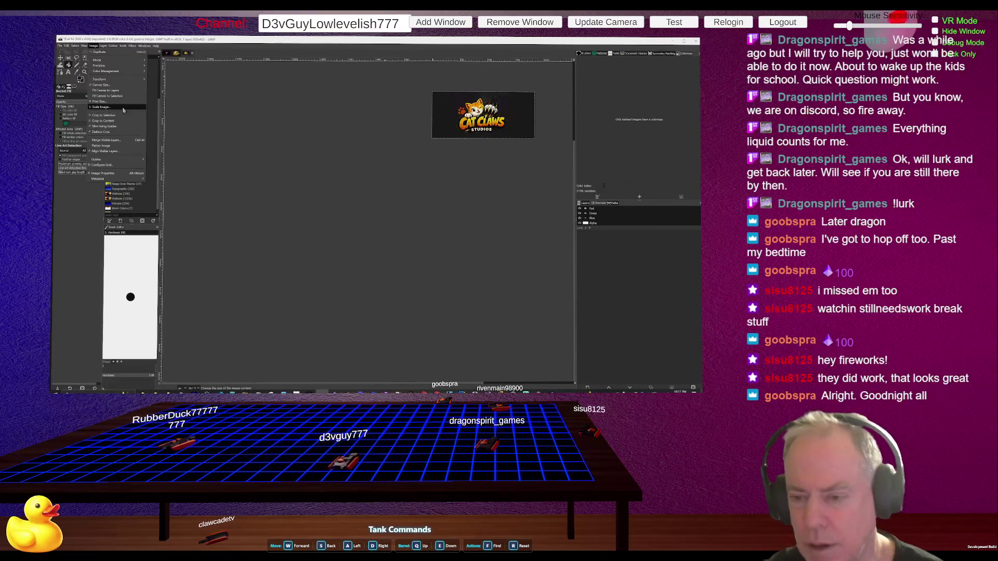
pyautogui.click(124, 108)
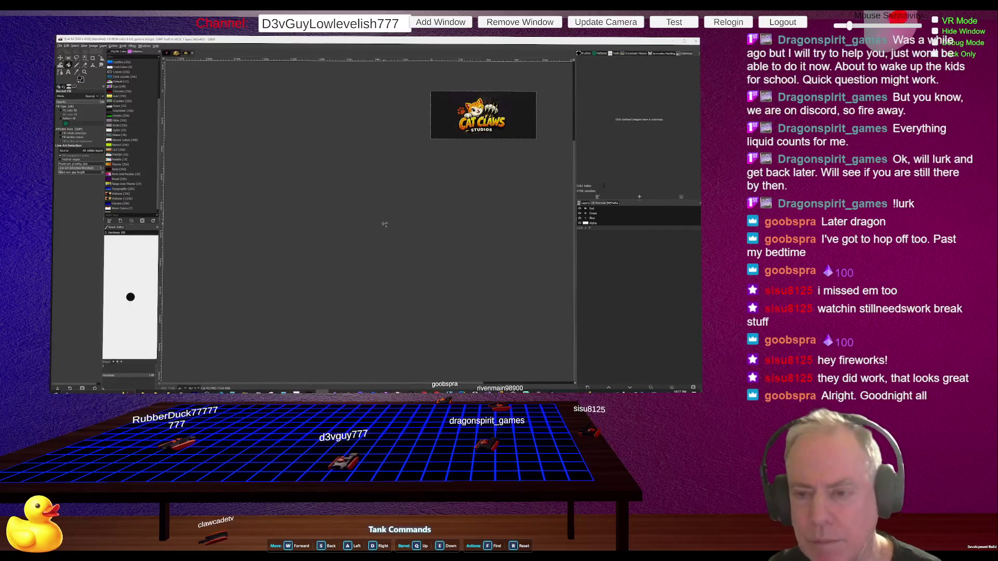
pyautogui.hotkey('ctrl', 'z')
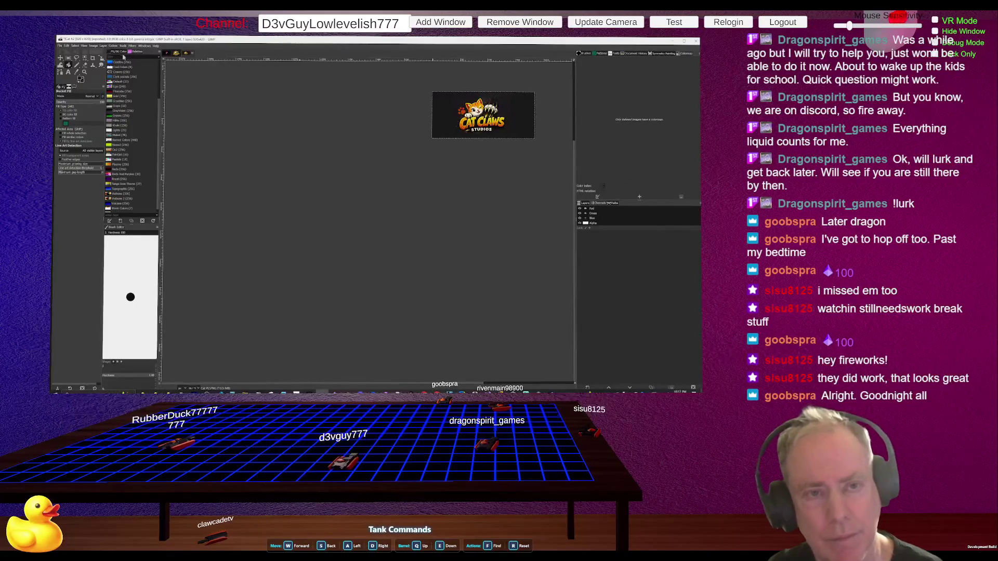
pyautogui.click(93, 46)
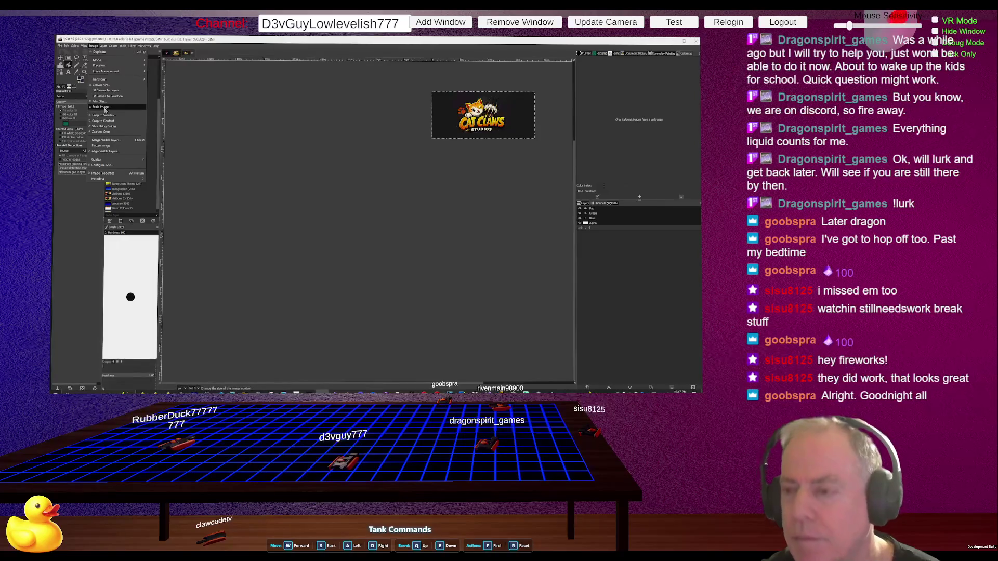
pyautogui.click(105, 109)
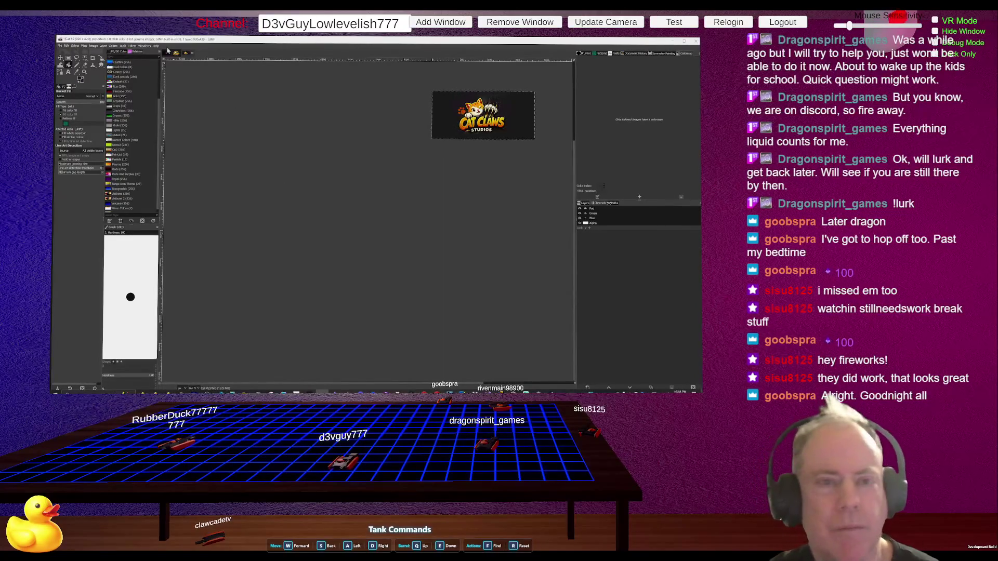
pyautogui.click(94, 46)
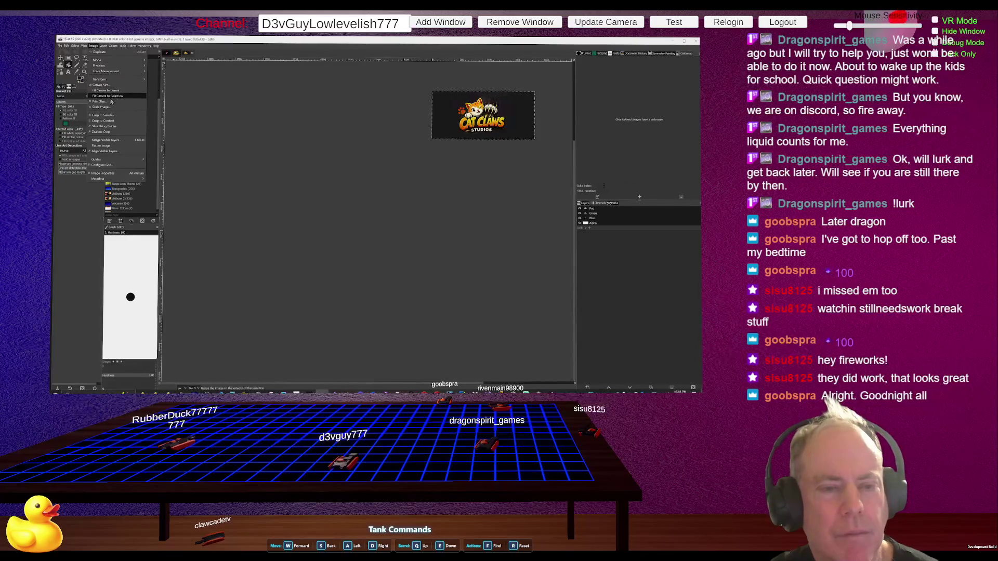
pyautogui.click(108, 108)
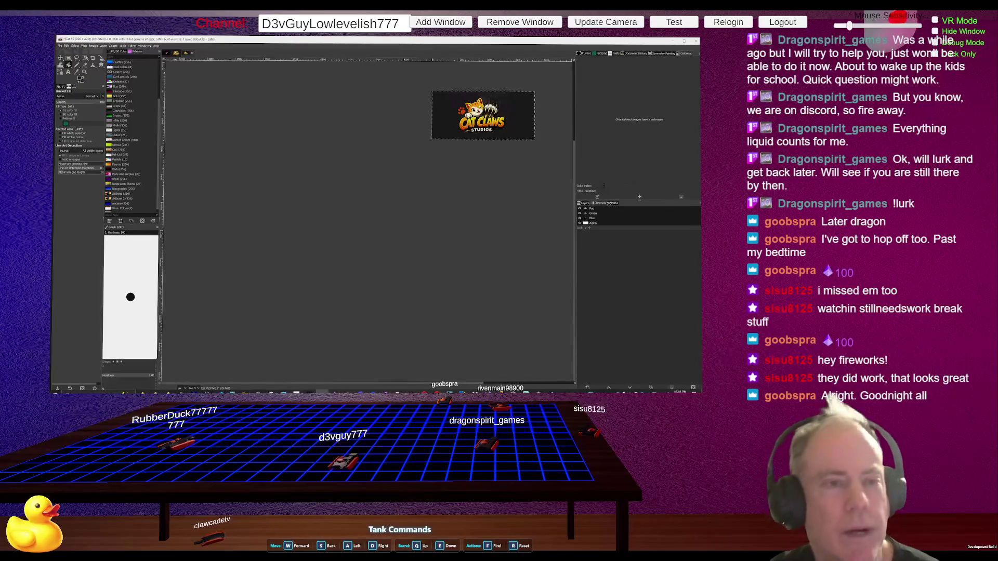
# Step: Export the rescaled image over 'Cat #2 (920 x 420).PNG' in the Steam Page folder
pyautogui.click(60, 47)
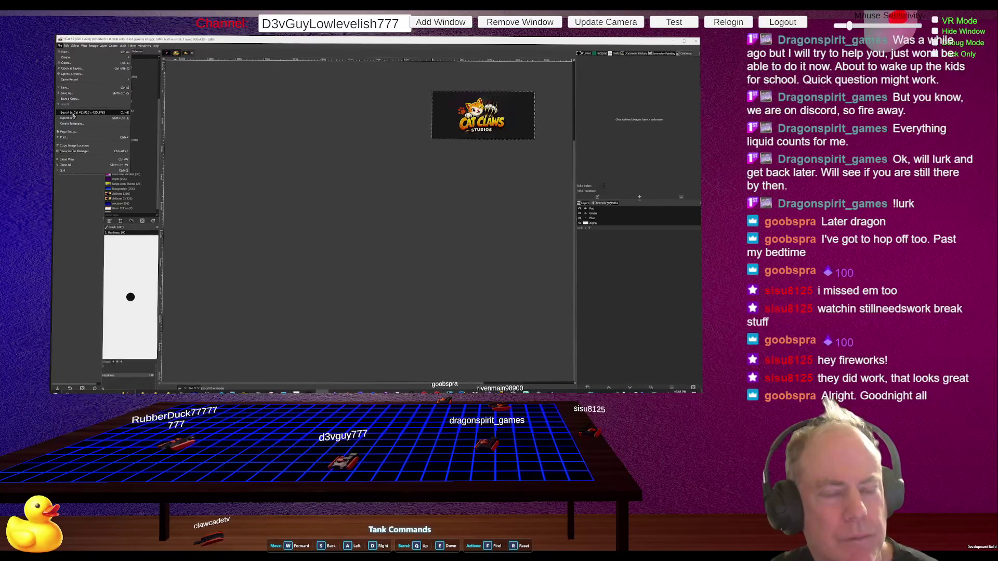
pyautogui.click(73, 114)
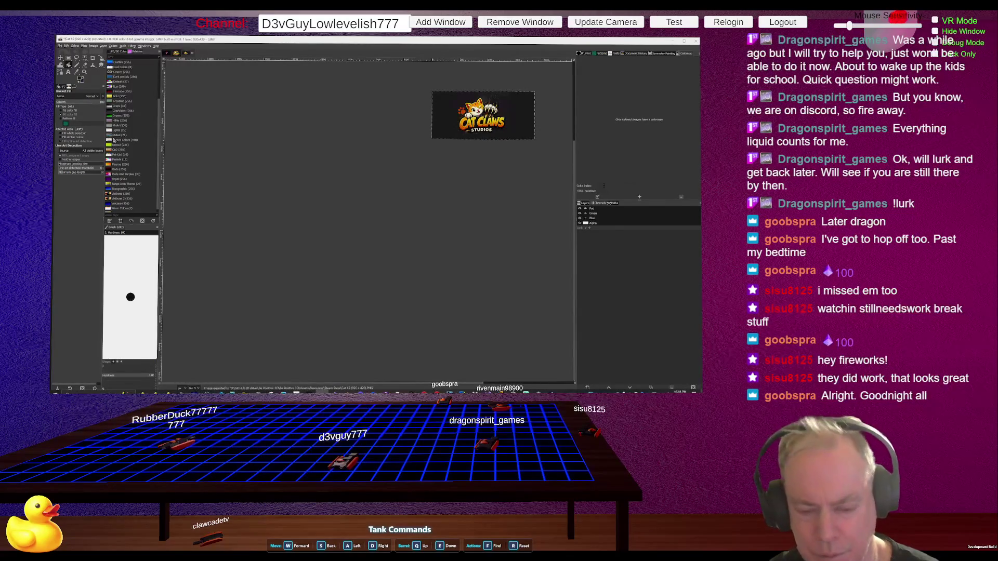
pyautogui.hotkey('alt', 'Tab')
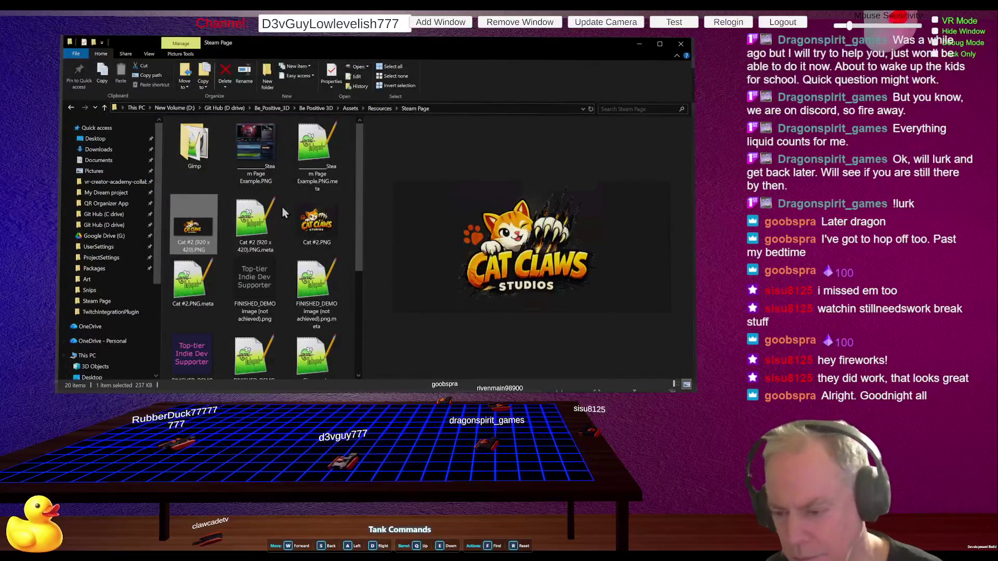
# Step: Rename the Cat #2 .PNG.meta file so its size reads 920 x 430
pyautogui.click(262, 229)
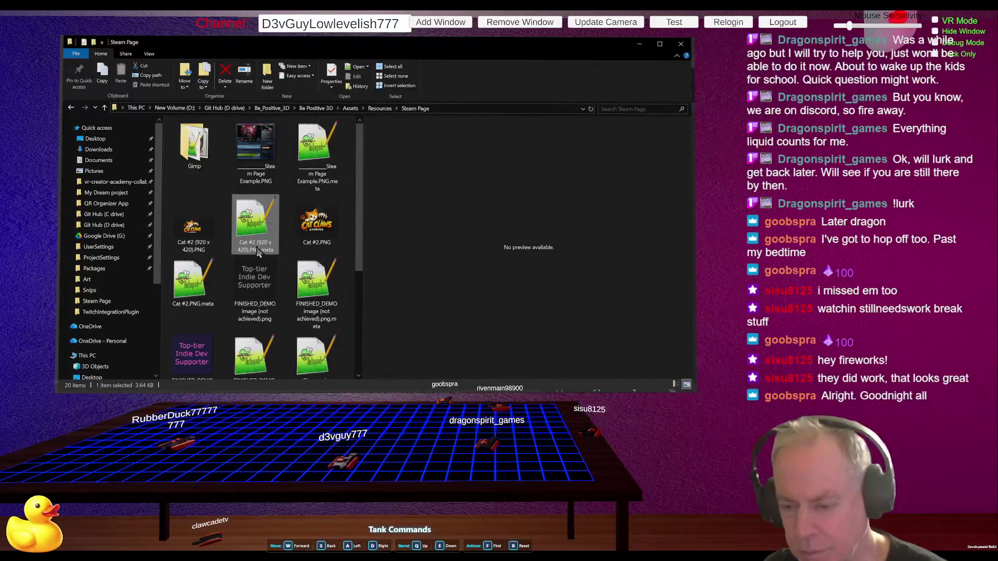
pyautogui.click(257, 248)
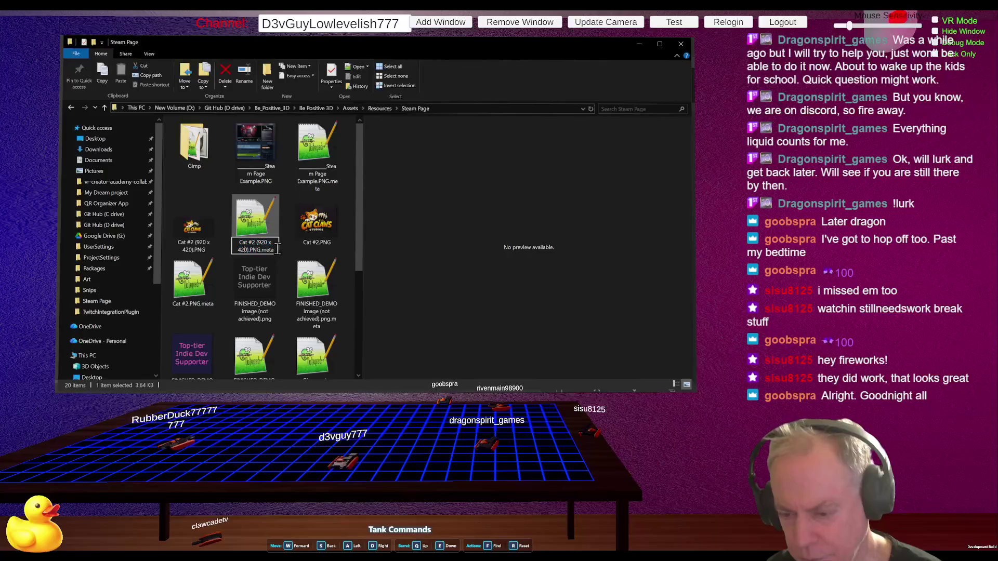
pyautogui.write('3')
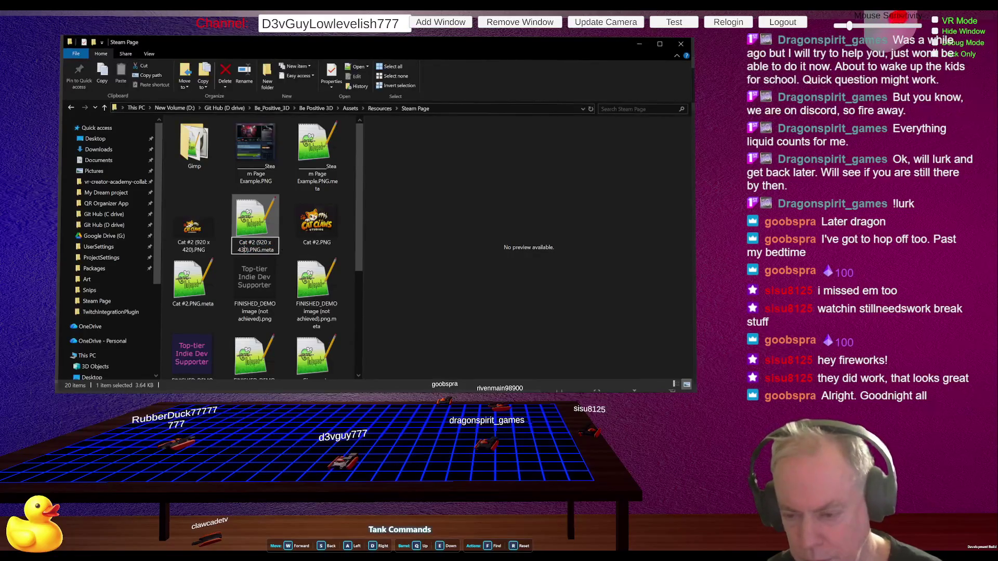
pyautogui.press('Return')
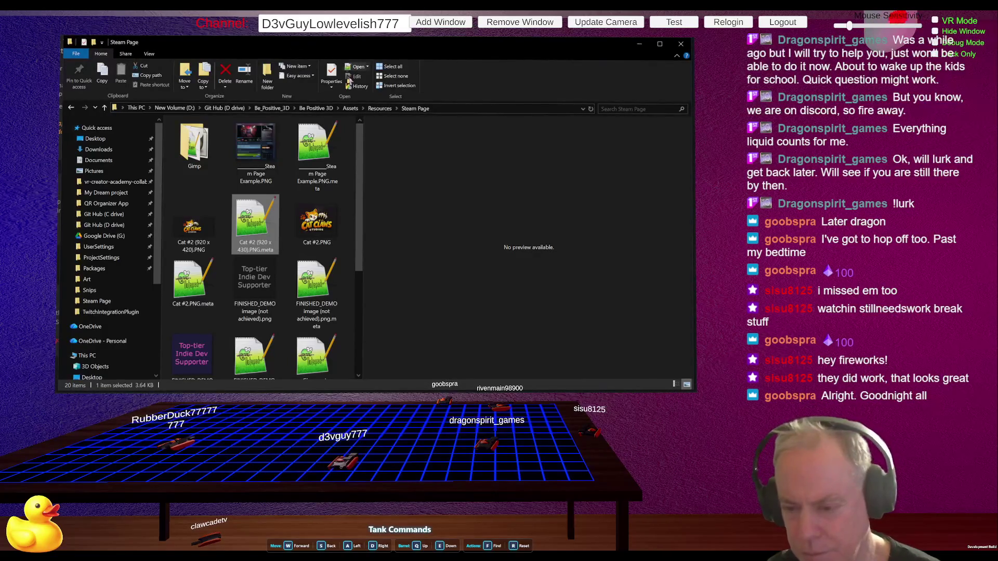
# Step: Rename the Cat #2 image file to 'Cat #2 (920 x 430).PNG'
pyautogui.click(204, 236)
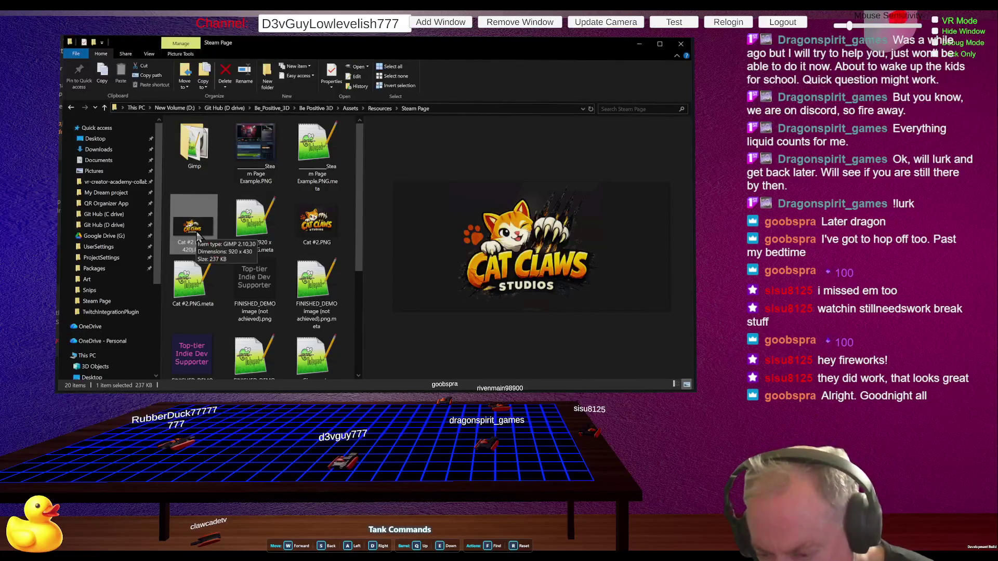
pyautogui.click(193, 250)
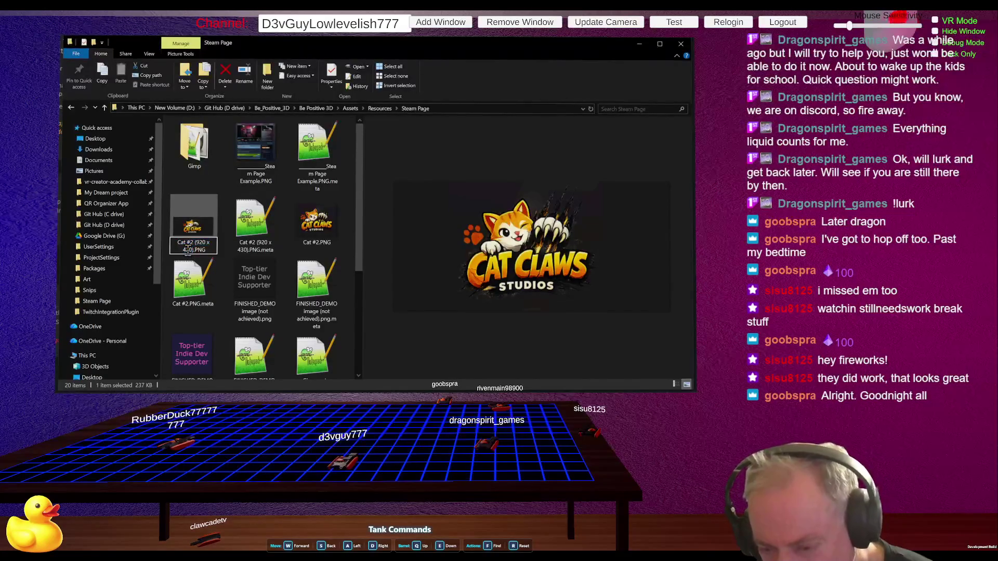
pyautogui.click(191, 250)
pyautogui.press('BackSpace')
pyautogui.write('3')
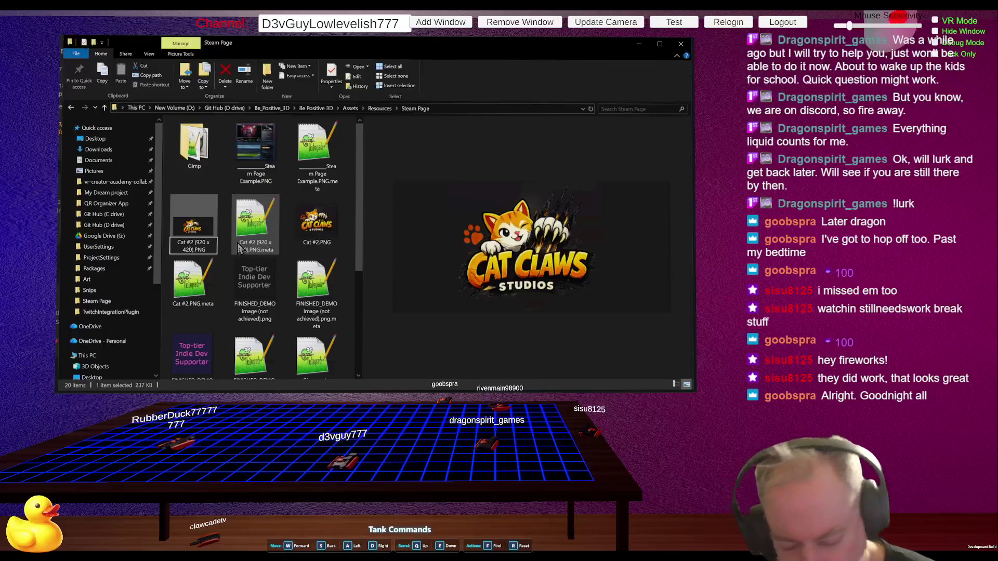
pyautogui.press('Return')
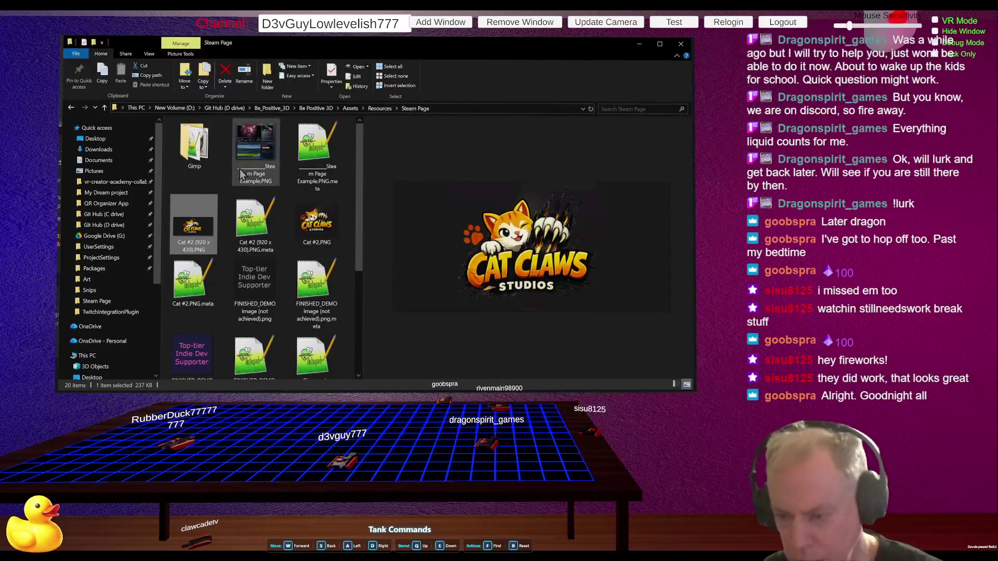
pyautogui.scroll(-5, 273, 233)
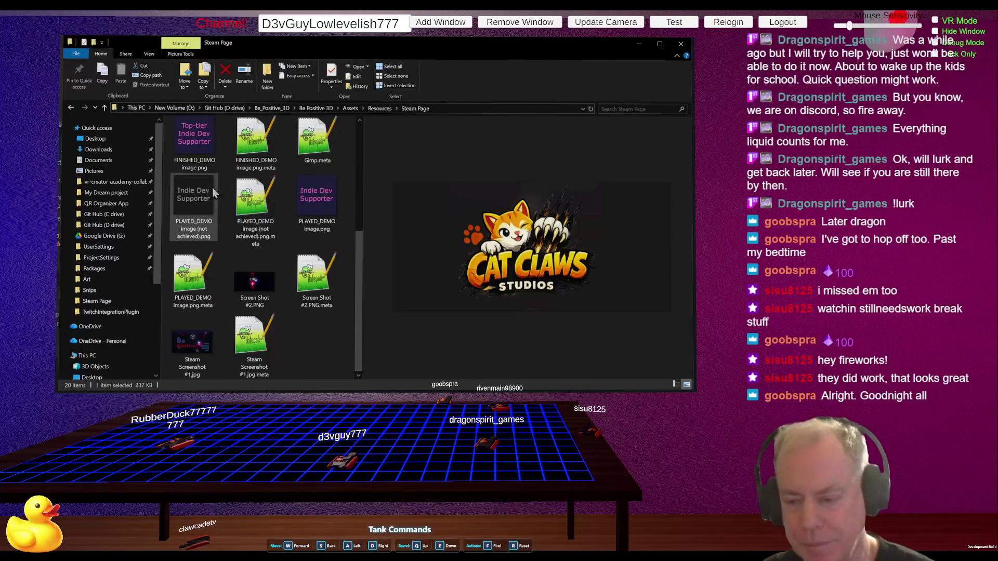
pyautogui.scroll(5, 279, 218)
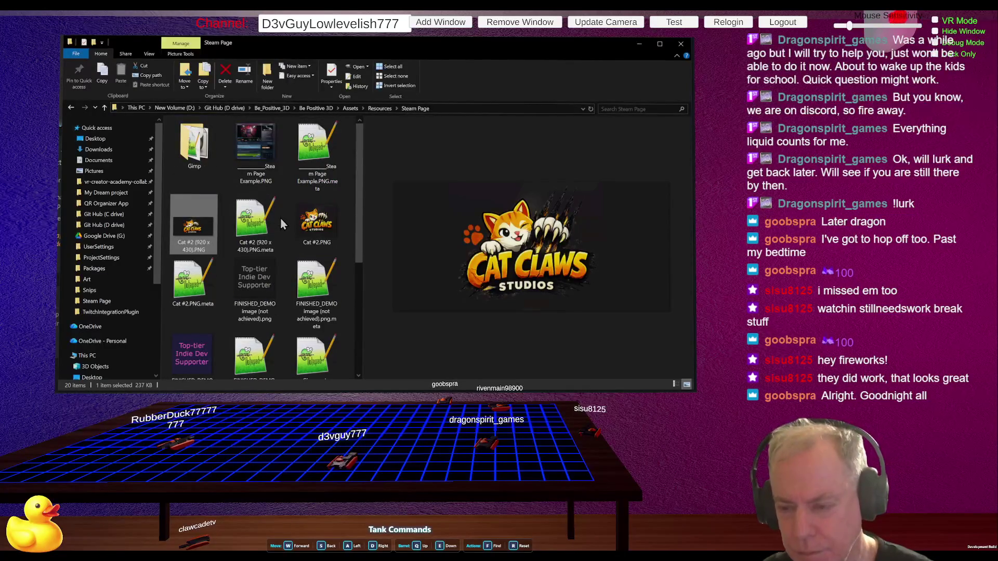
pyautogui.scroll(-5, 286, 180)
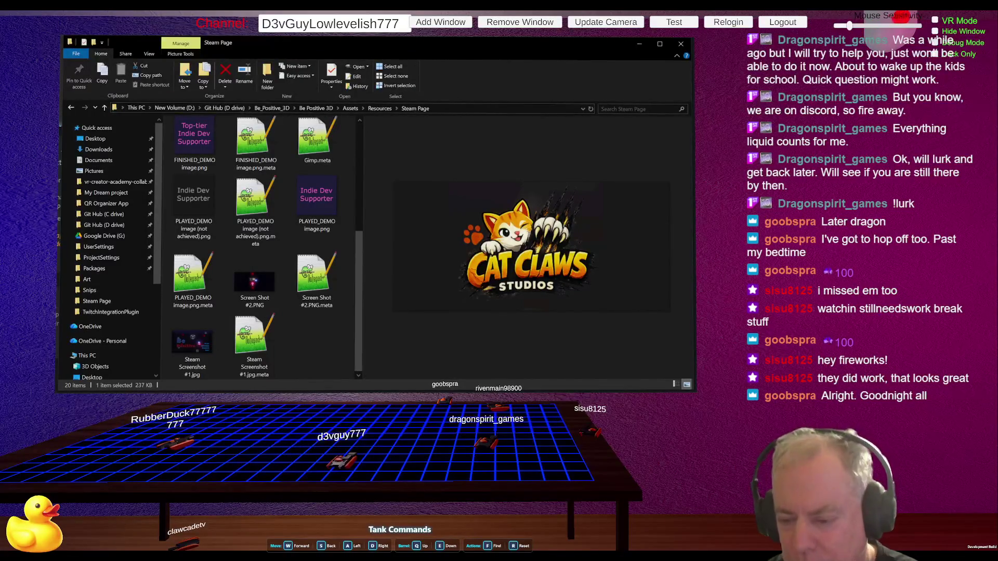
# Step: Paste 'Be Positive Channel Image.PNG' into the Steam Page folder and open it in GIMP
pyautogui.hotkey('ctrl', 'v')
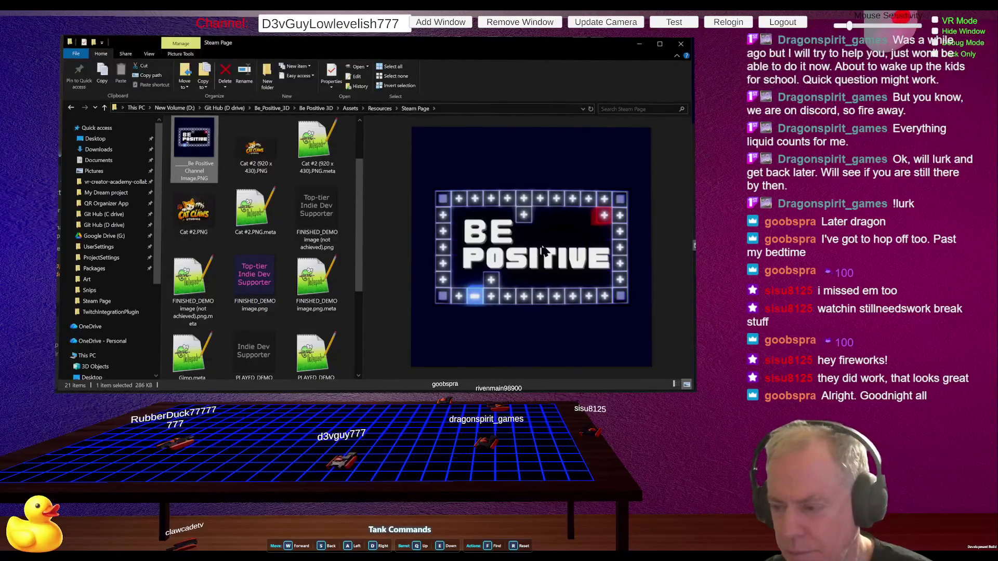
pyautogui.doubleClick(202, 150)
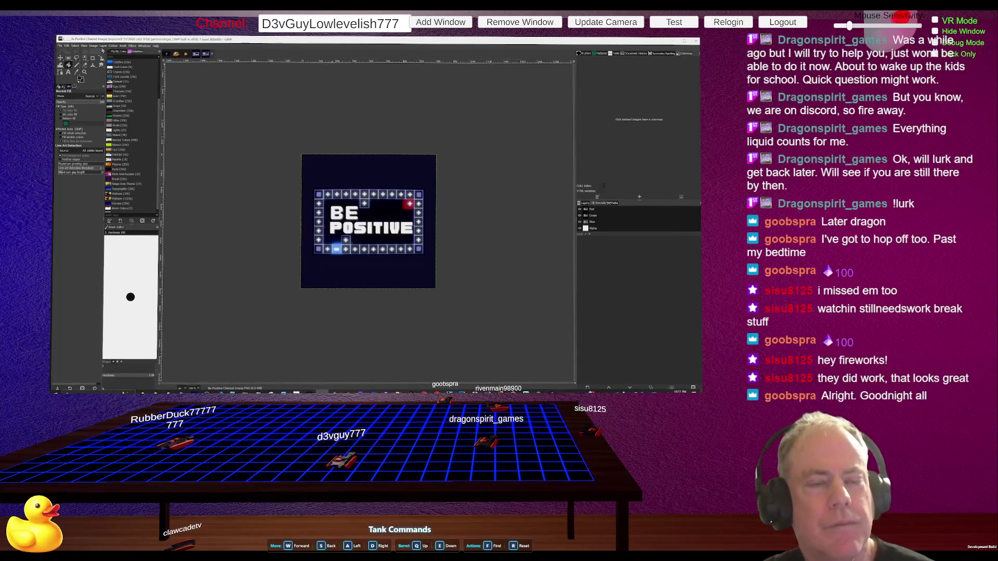
# Step: Apply Scale Image to give the square Be Positive channel image a new size
pyautogui.click(94, 46)
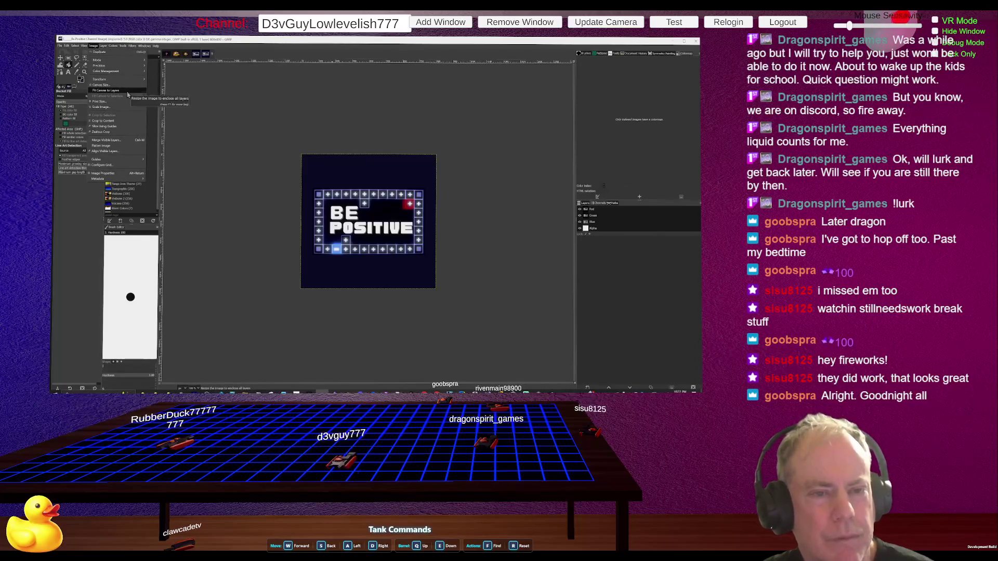
pyautogui.click(109, 108)
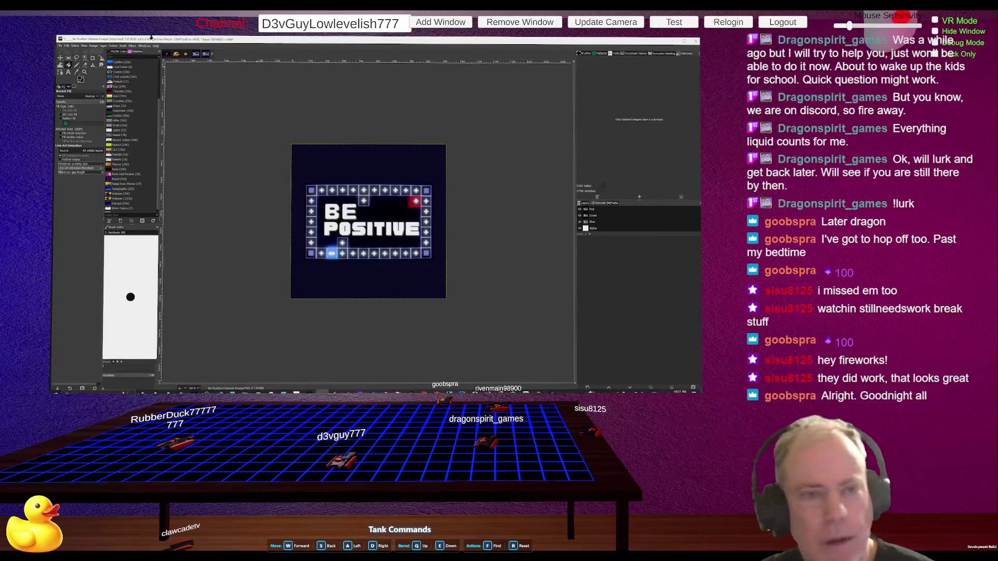
pyautogui.click(93, 46)
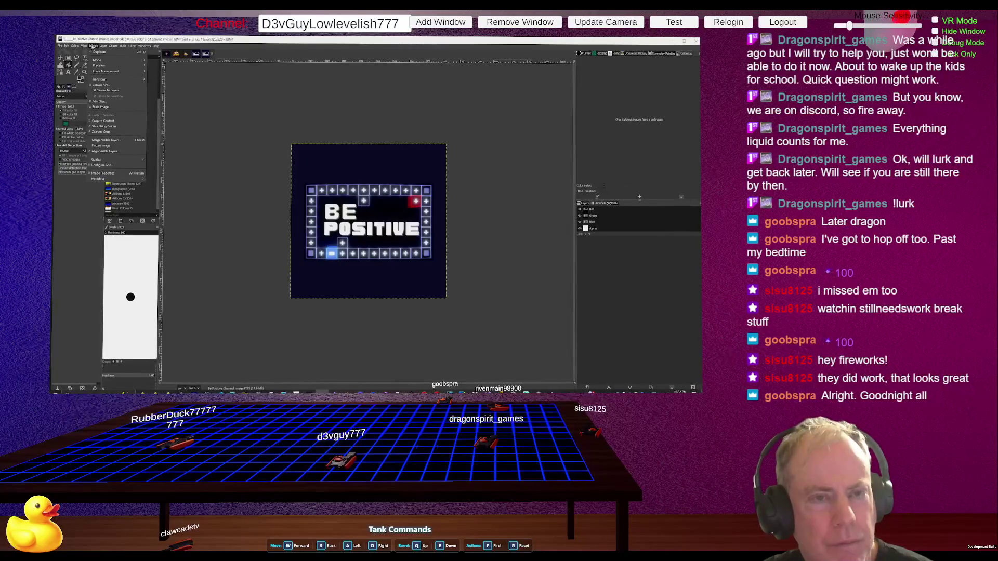
# Step: Apply Fit Canvas to Layers to the Be Positive image and select the Move tool
pyautogui.moveTo(103, 47)
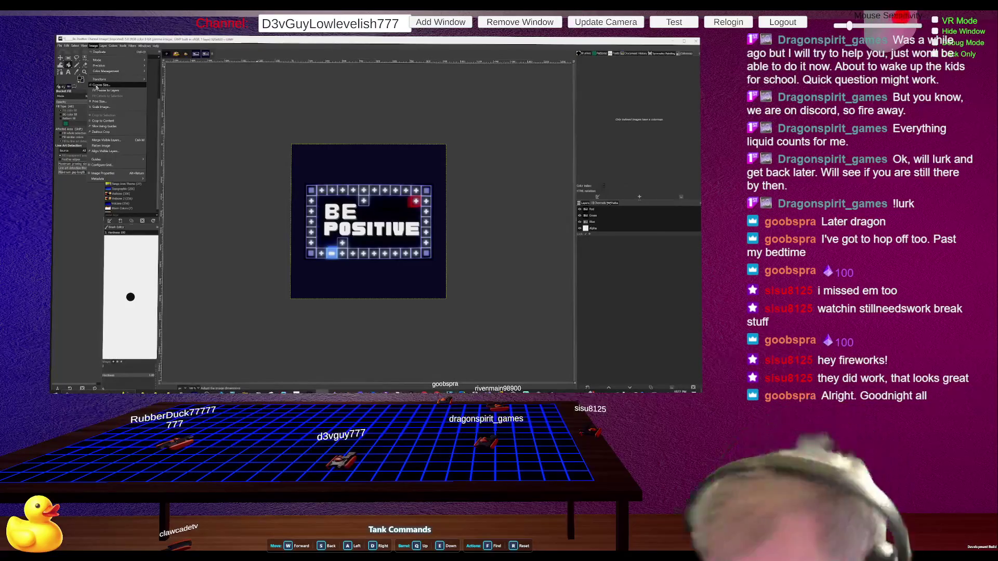
pyautogui.click(99, 91)
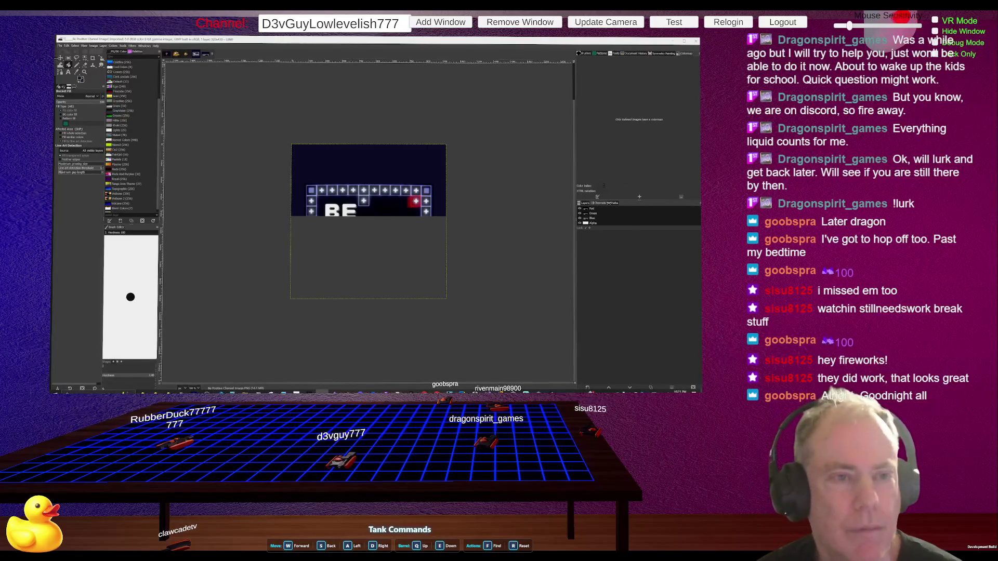
pyautogui.click(61, 57)
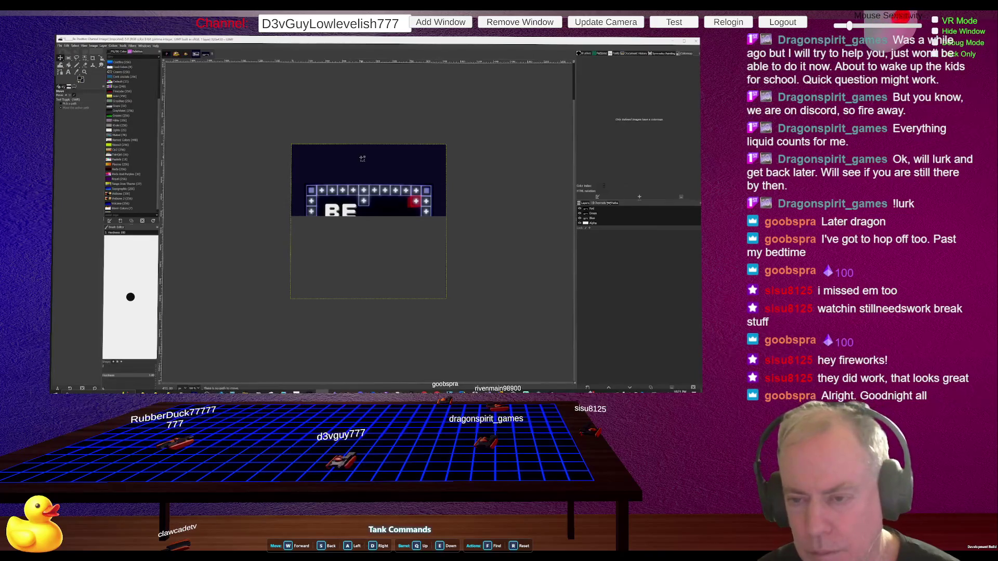
# Step: Try repositioning the Be Positive layer with the Move tool, then undo back to the original image
pyautogui.moveTo(365, 171)
pyautogui.mouseDown()
pyautogui.moveTo(368, 125)
pyautogui.moveTo(365, 138)
pyautogui.mouseUp()
pyautogui.moveTo(368, 98)
pyautogui.mouseDown()
pyautogui.moveTo(373, 116)
pyautogui.moveTo(386, 115)
pyautogui.moveTo(367, 116)
pyautogui.moveTo(369, 129)
pyautogui.mouseUp()
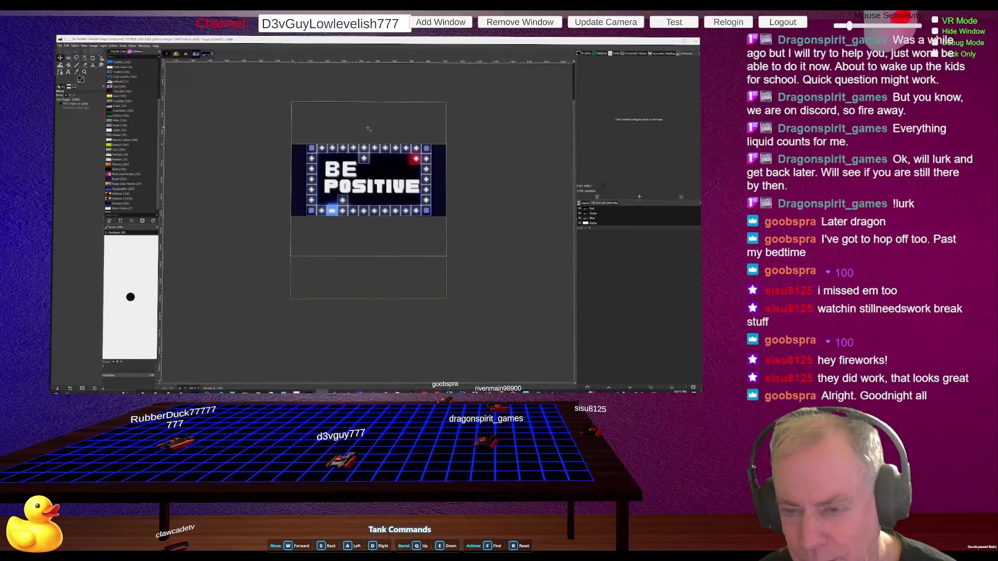
pyautogui.moveTo(368, 129); pyautogui.dragTo(369, 129)
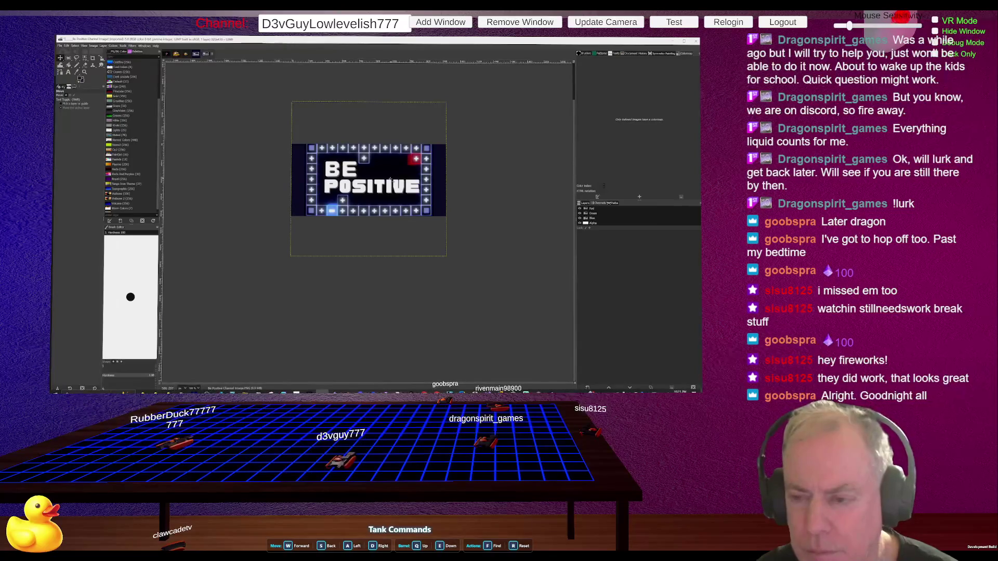
pyautogui.moveTo(394, 187)
pyautogui.mouseDown()
pyautogui.moveTo(415, 189)
pyautogui.moveTo(358, 184)
pyautogui.moveTo(372, 188)
pyautogui.moveTo(370, 172)
pyautogui.moveTo(411, 130)
pyautogui.moveTo(395, 186)
pyautogui.mouseUp()
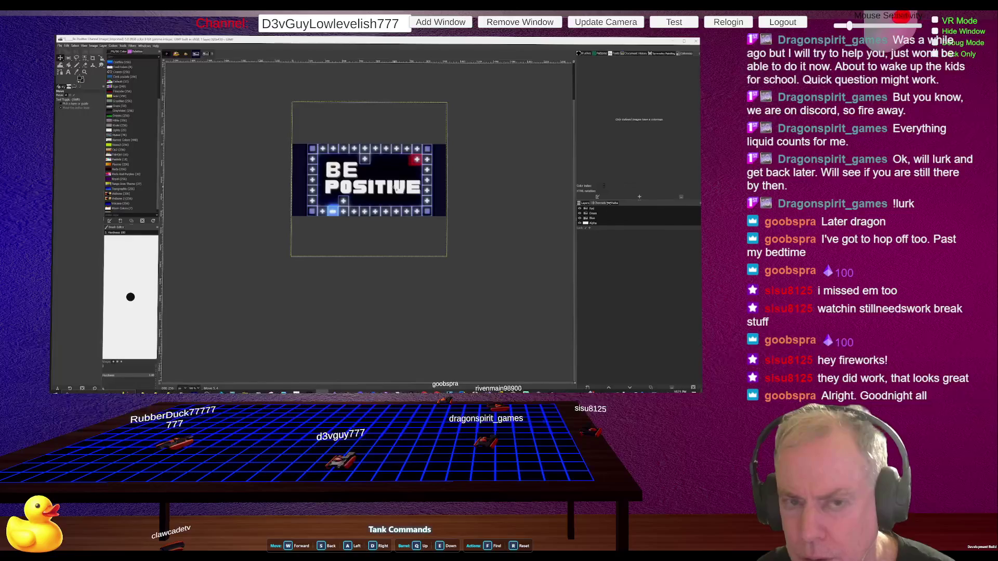
pyautogui.hotkey('ctrl', 'z')
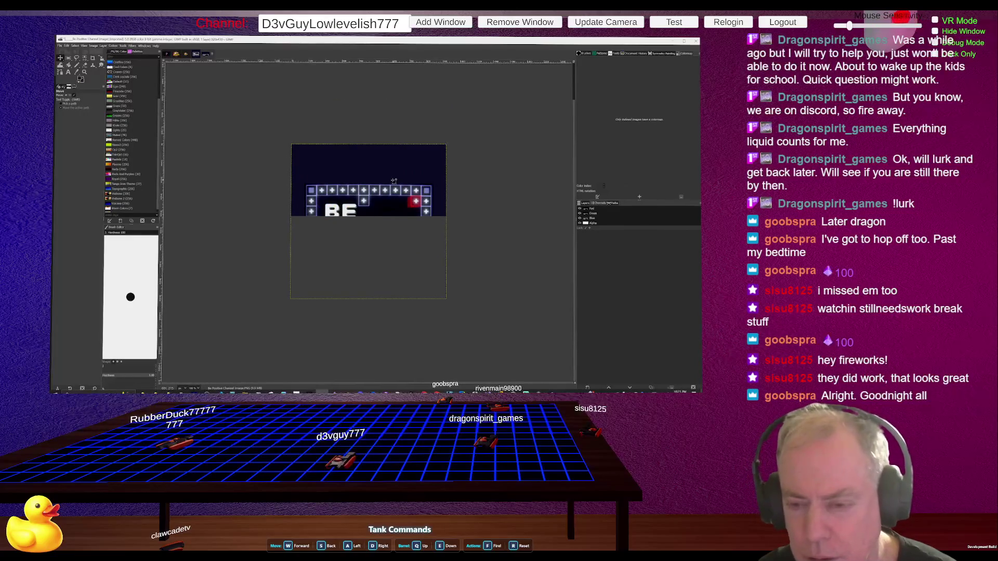
pyautogui.hotkey('ctrl', 'z')
pyautogui.hotkey('ctrl', 'z')
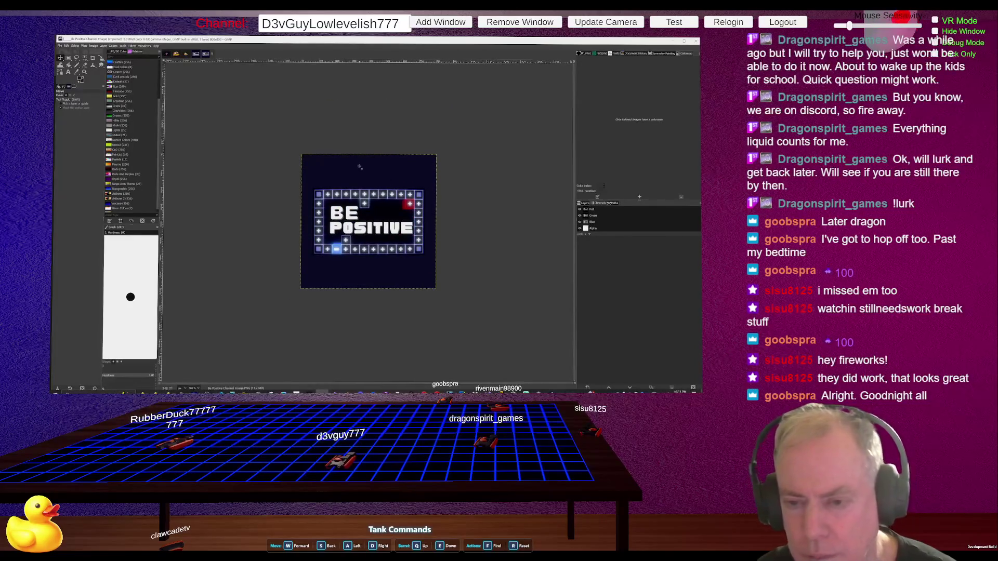
# Step: Widen the Be Positive canvas via Canvas Size and drag the logo layer up into place
pyautogui.click(93, 46)
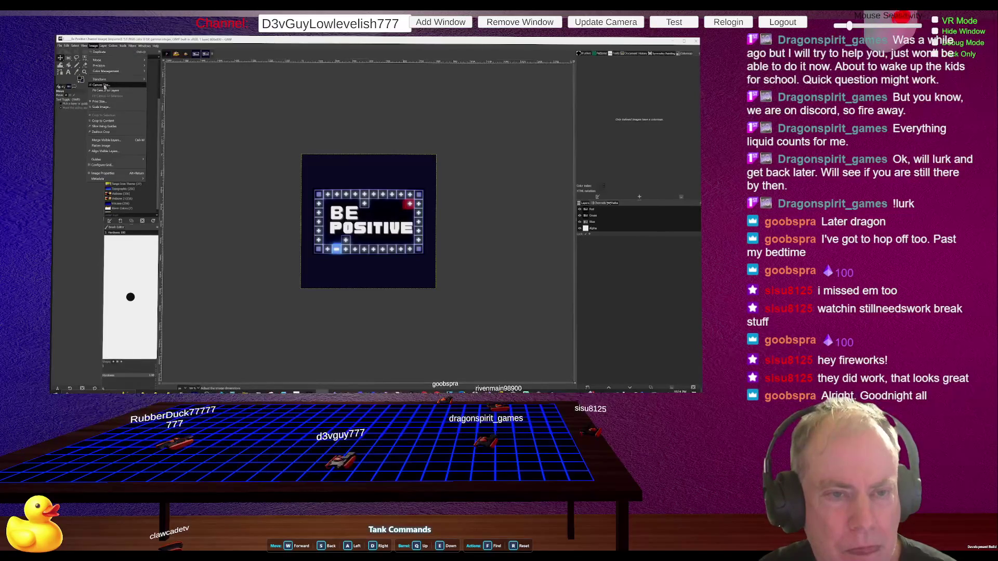
pyautogui.click(104, 86)
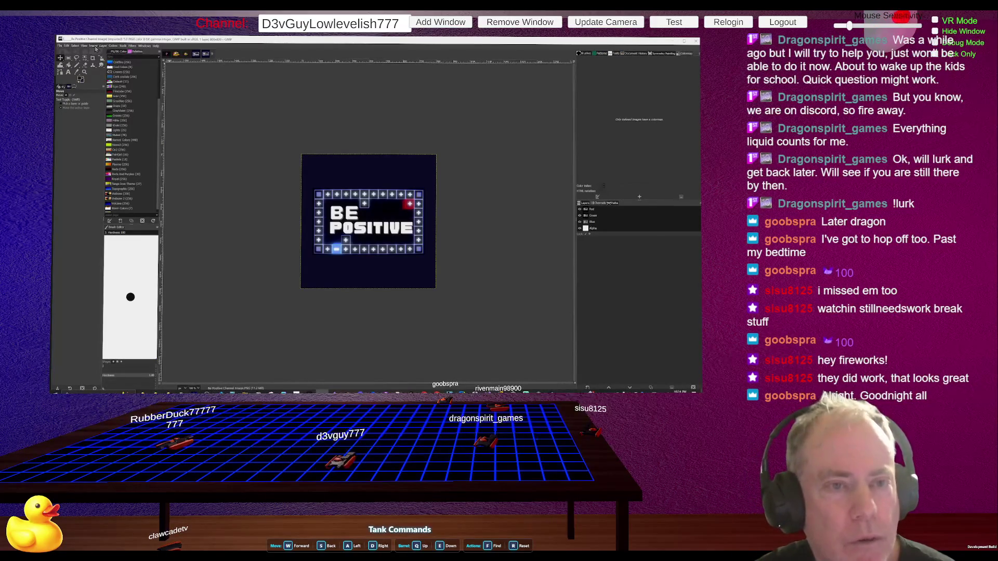
pyautogui.click(92, 46)
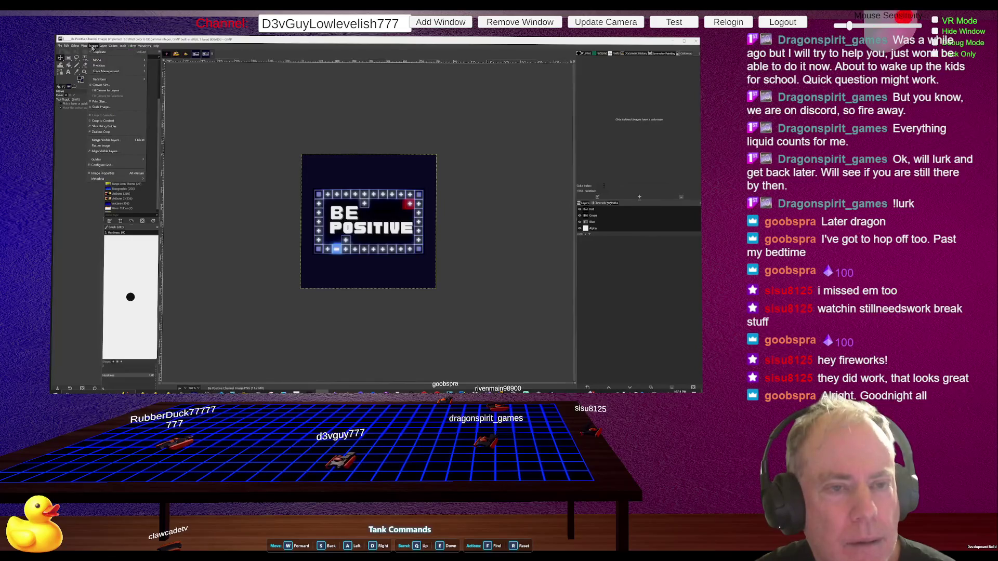
pyautogui.click(99, 86)
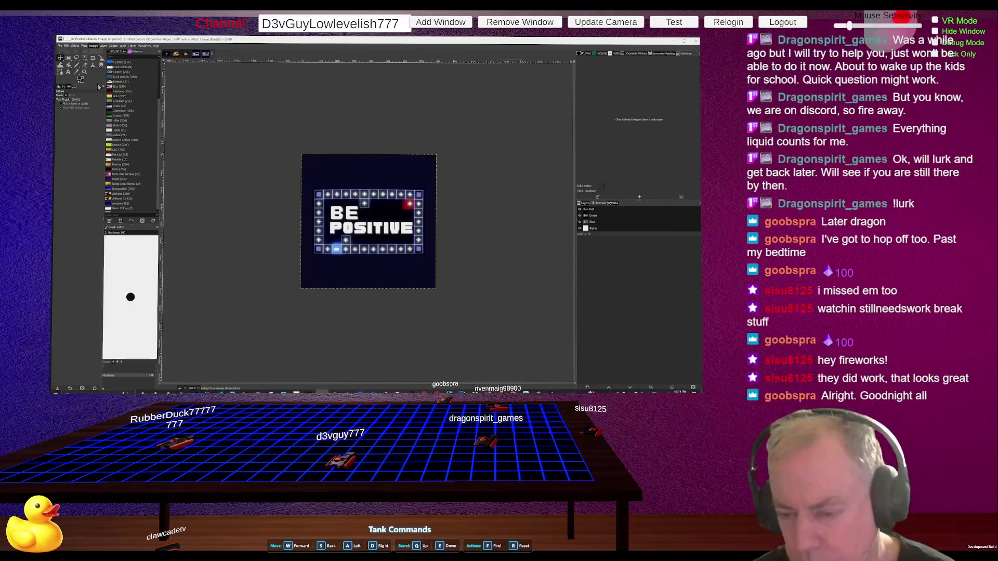
pyautogui.hotkey('ctrl', 'z')
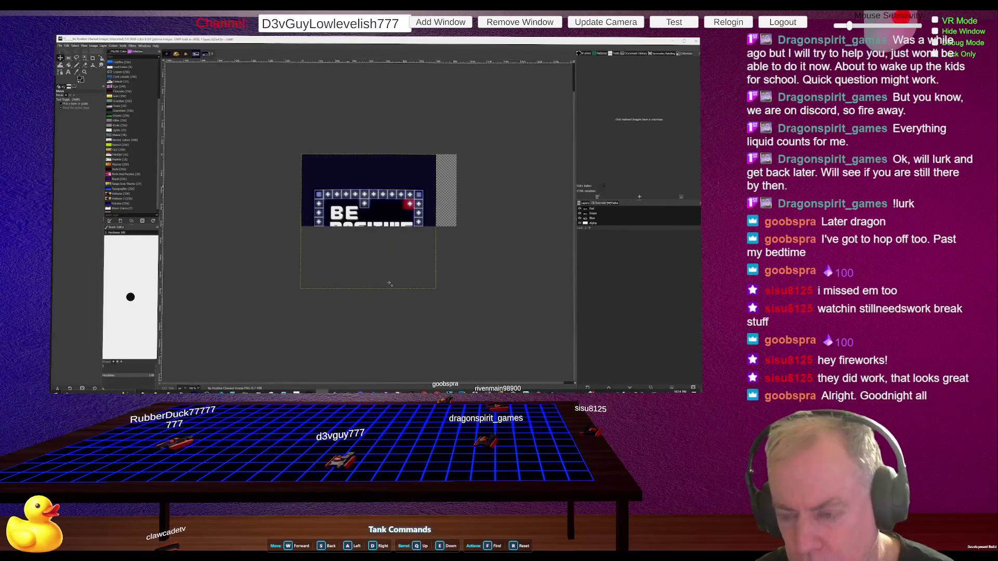
pyautogui.moveTo(409, 229)
pyautogui.mouseDown()
pyautogui.moveTo(408, 189)
pyautogui.moveTo(512, 248)
pyautogui.moveTo(392, 322)
pyautogui.moveTo(422, 192)
pyautogui.mouseUp()
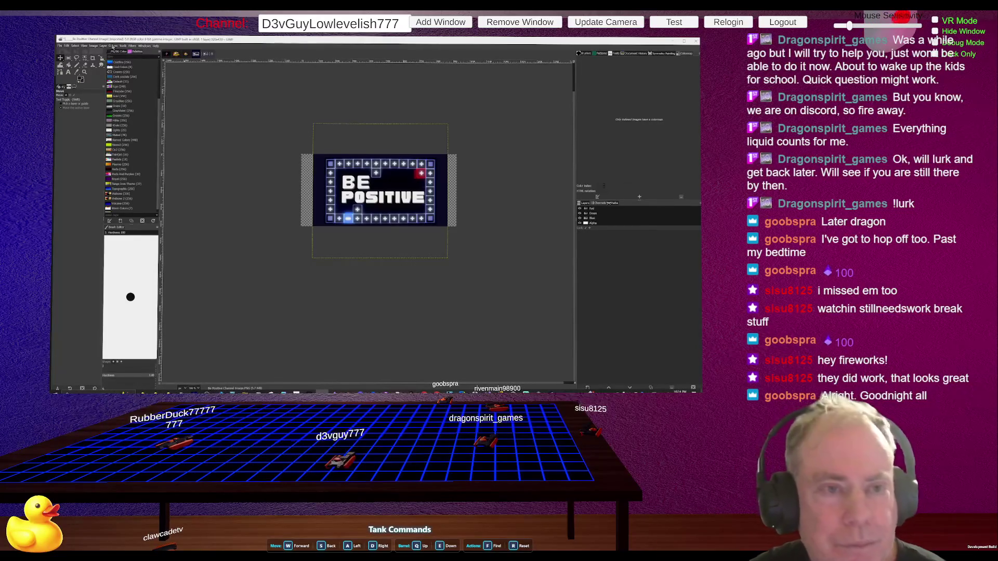
pyautogui.click(103, 47)
# Step: Dismiss the Image menu and undo a trial layer move on the Be Positive image
pyautogui.moveTo(95, 47)
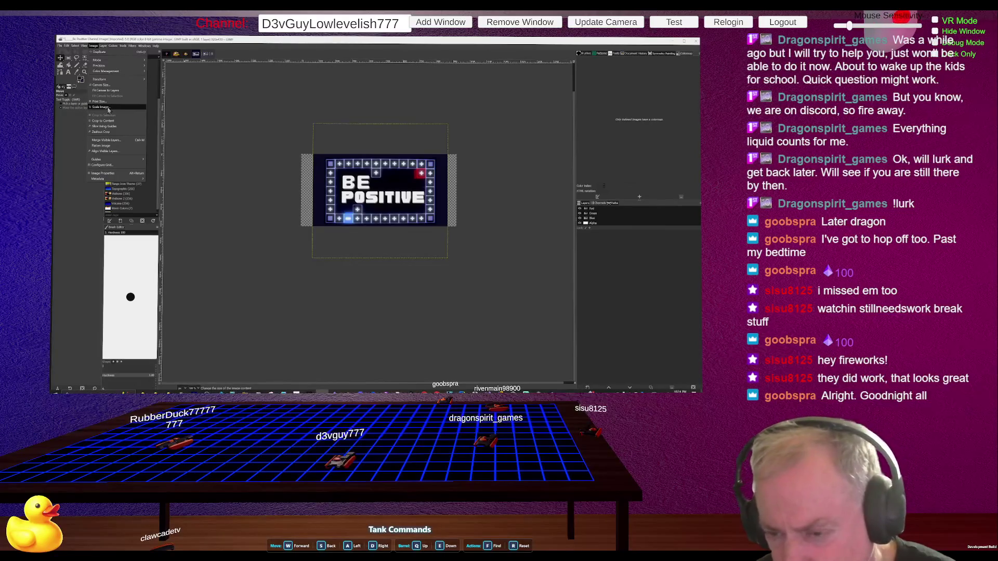
pyautogui.press('Escape')
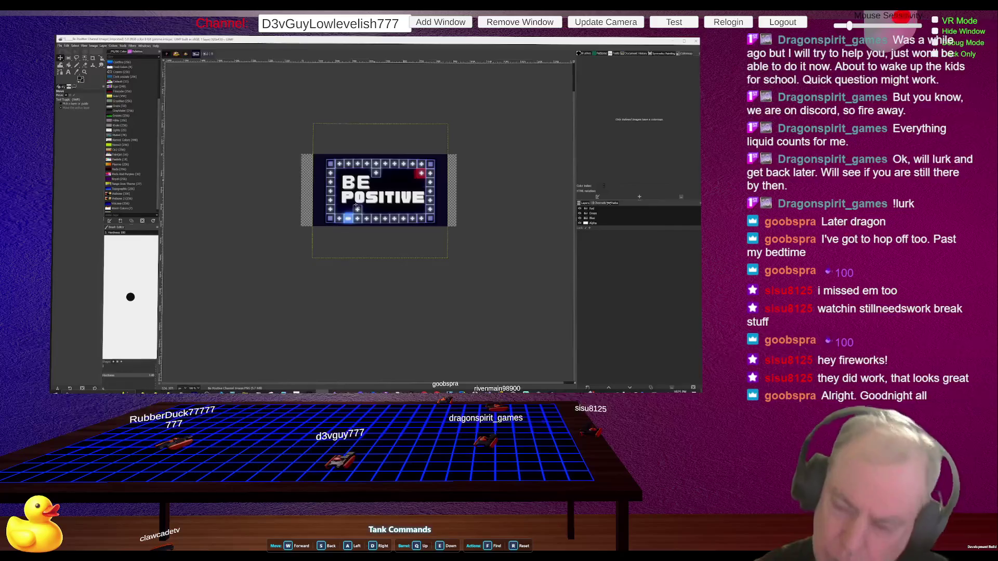
pyautogui.moveTo(357, 208)
pyautogui.mouseDown()
pyautogui.moveTo(358, 192)
pyautogui.moveTo(297, 188)
pyautogui.mouseUp()
pyautogui.hotkey('ctrl', 'z')
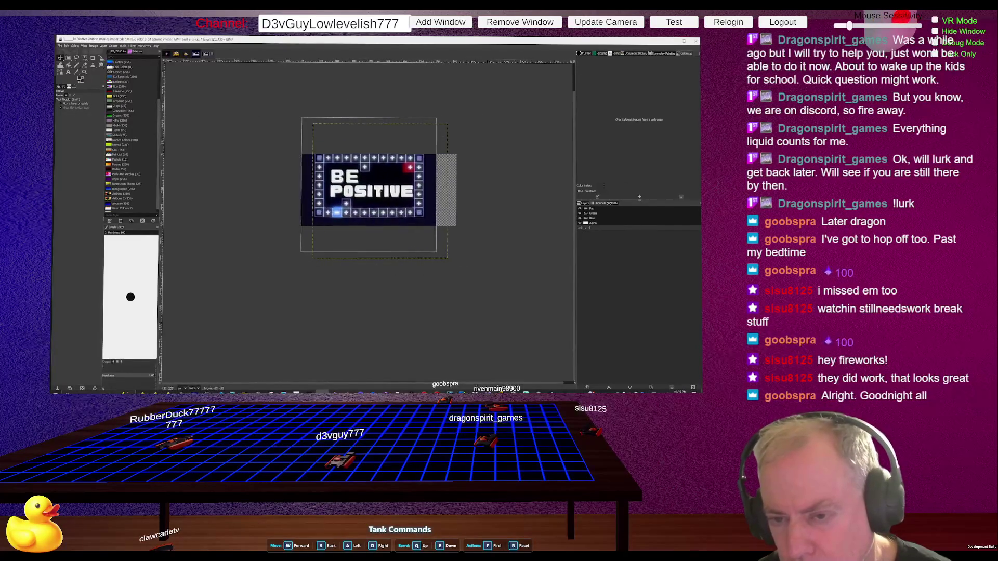
pyautogui.hotkey('ctrl', 'z')
pyautogui.hotkey('ctrl', 'z')
pyautogui.hotkey('ctrl', 'z')
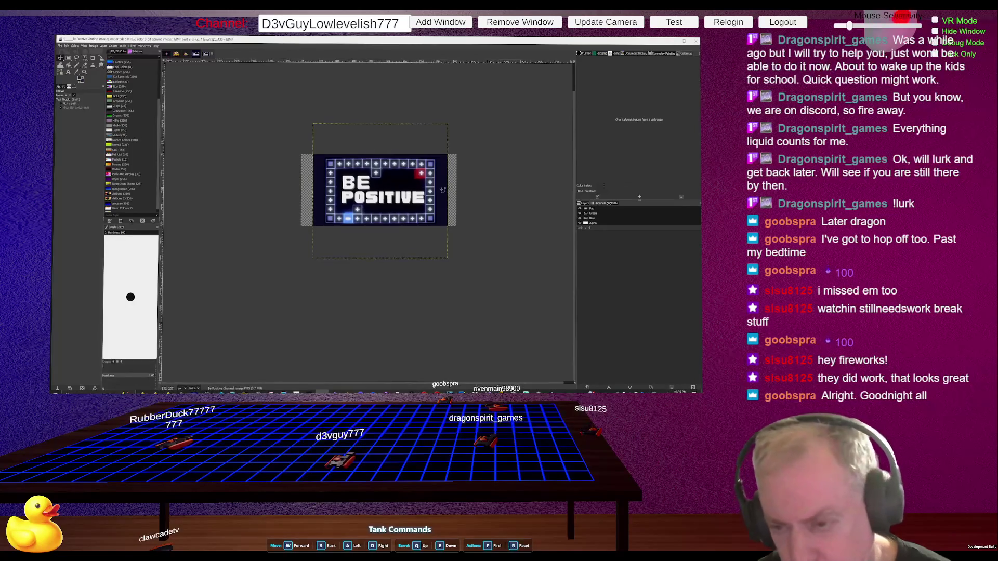
# Step: Bring up the Scale Image settings, undoing one more trial layer move
pyautogui.click(112, 46)
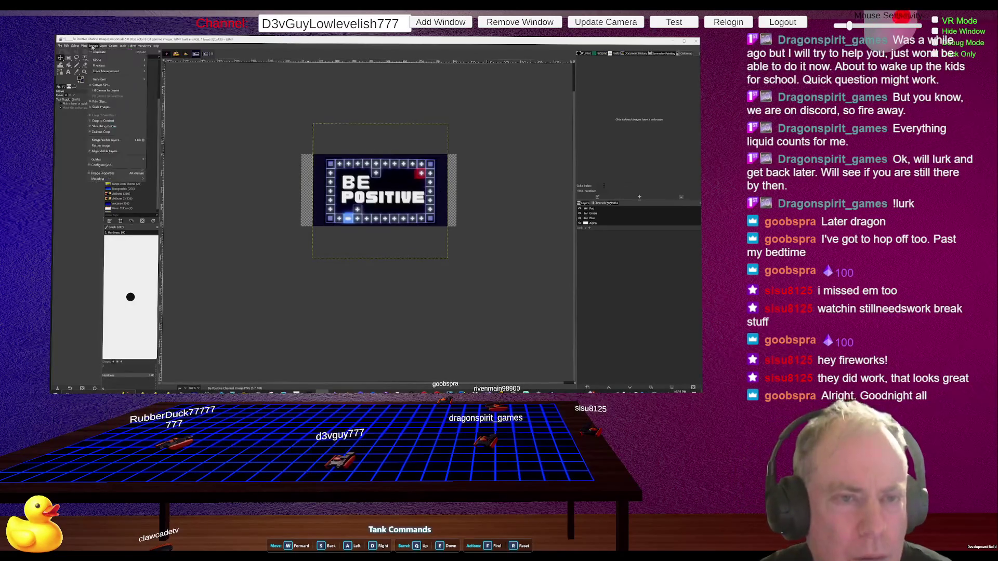
pyautogui.click(104, 110)
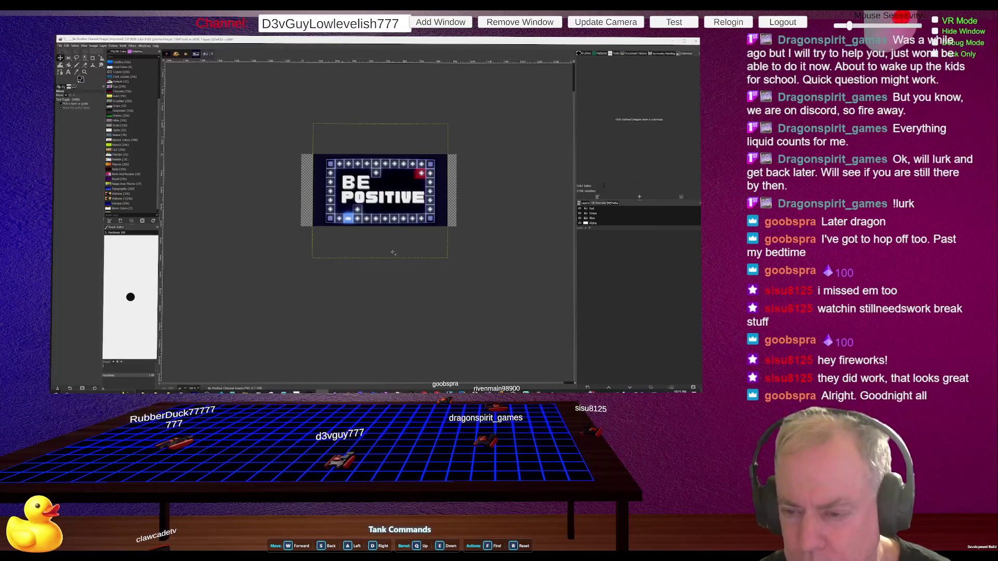
pyautogui.moveTo(389, 249)
pyautogui.mouseDown()
pyautogui.moveTo(378, 131)
pyautogui.moveTo(381, 235)
pyautogui.moveTo(382, 193)
pyautogui.mouseUp()
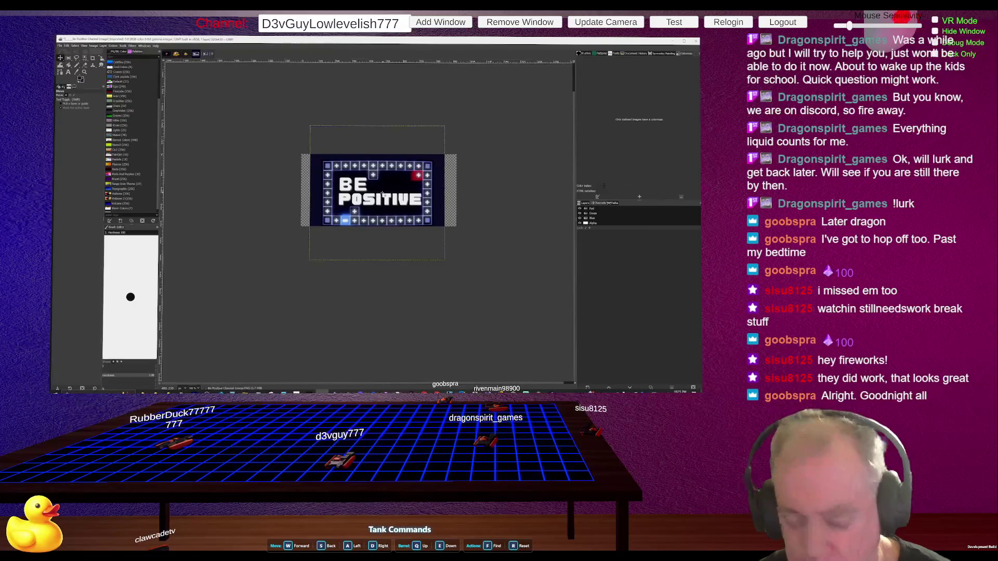
pyautogui.hotkey('ctrl', 'z')
pyautogui.hotkey('ctrl', 'z')
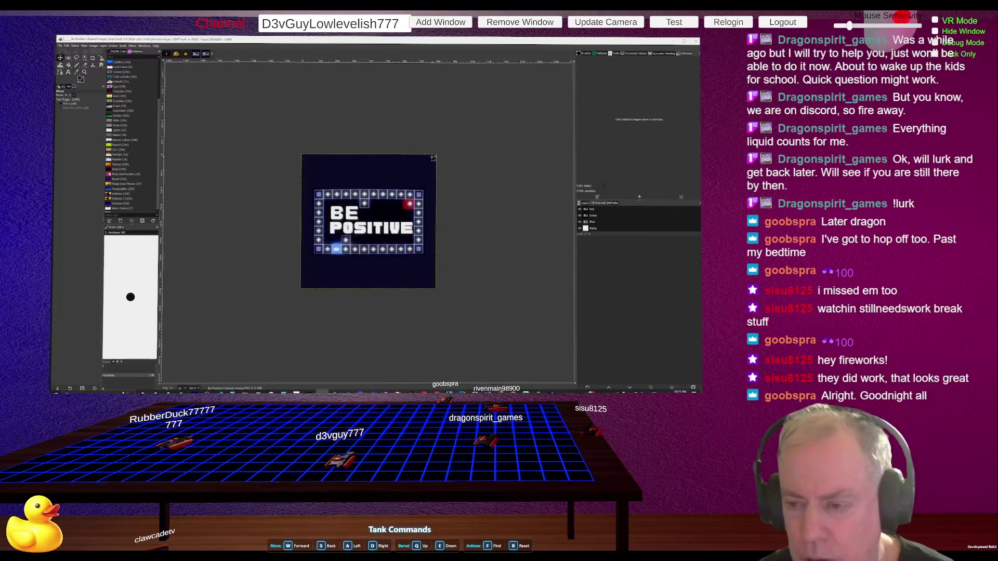
pyautogui.click(94, 46)
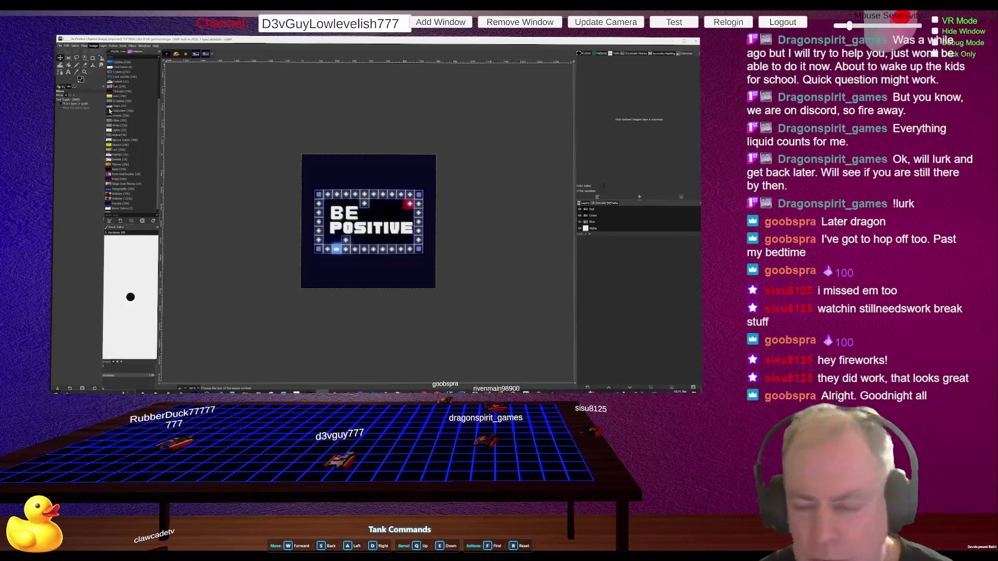
# Step: Scale the BE POSITIVE image down to about 500 px wide, then enlarge the canvas width
pyautogui.click(110, 108)
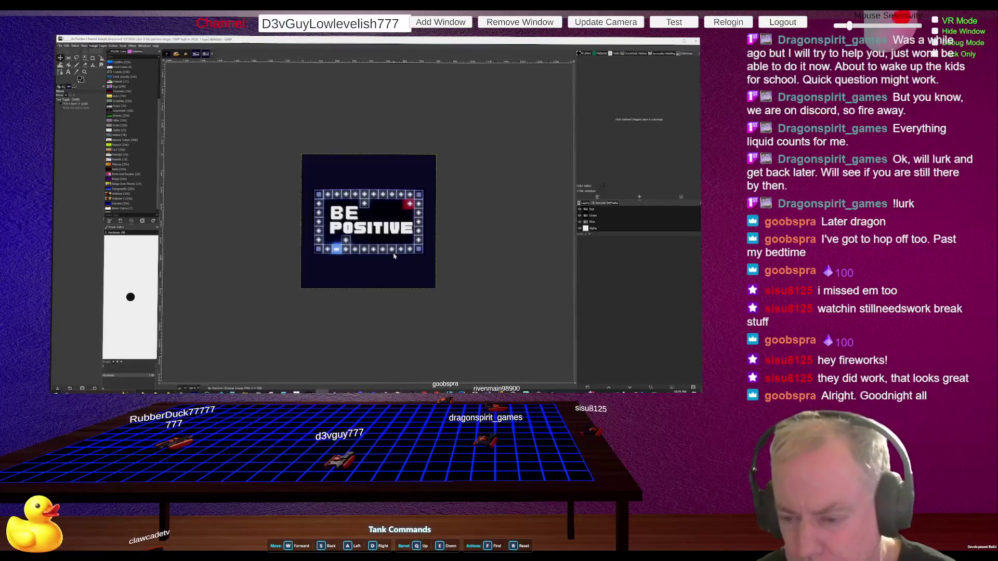
pyautogui.press('Return')
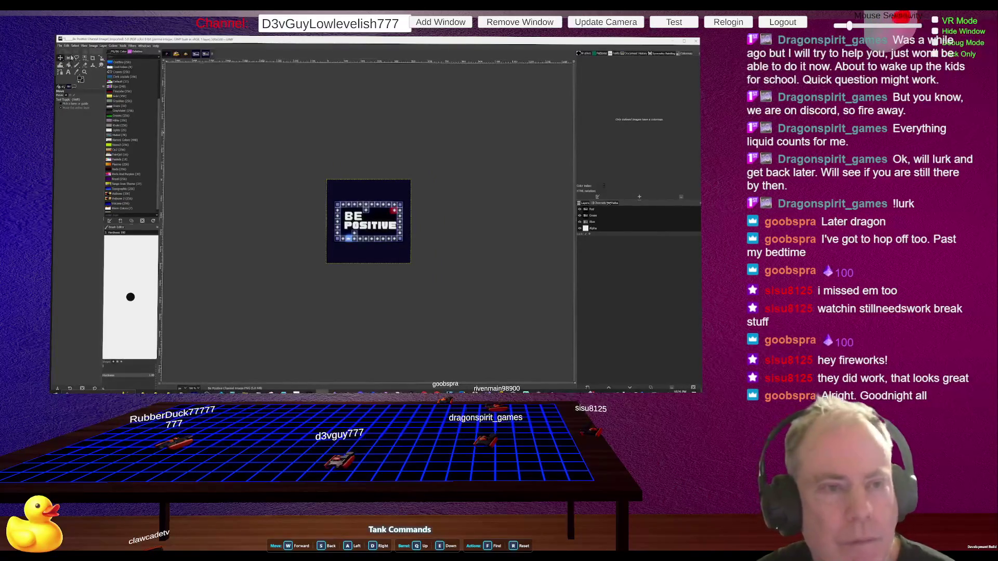
pyautogui.click(97, 46)
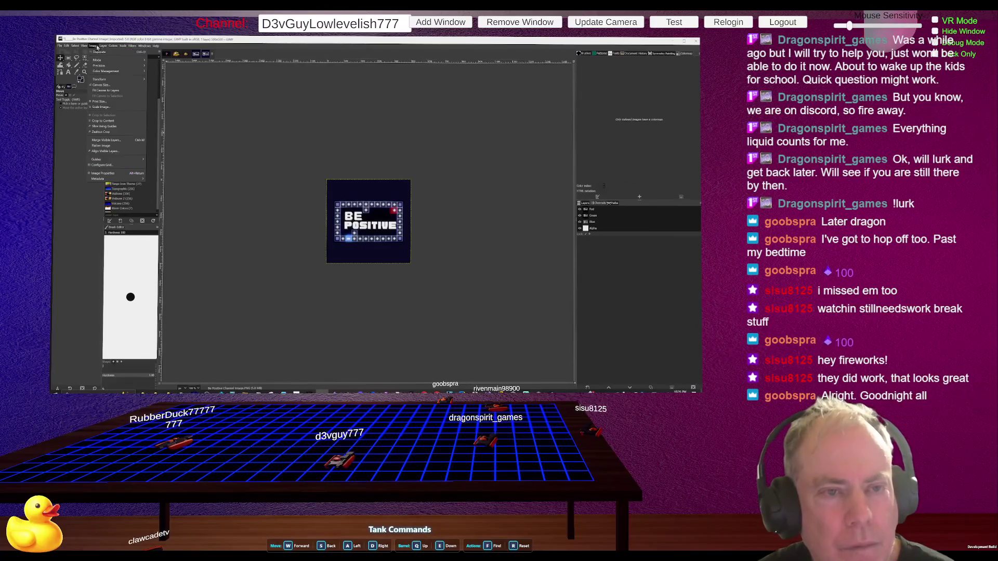
pyautogui.click(106, 86)
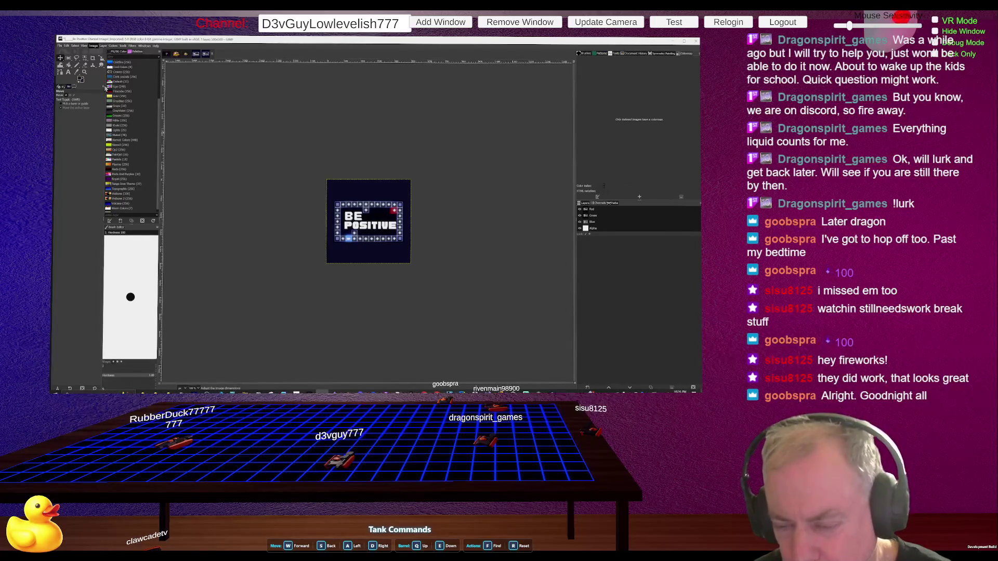
pyautogui.hotkey('ctrl', 'z')
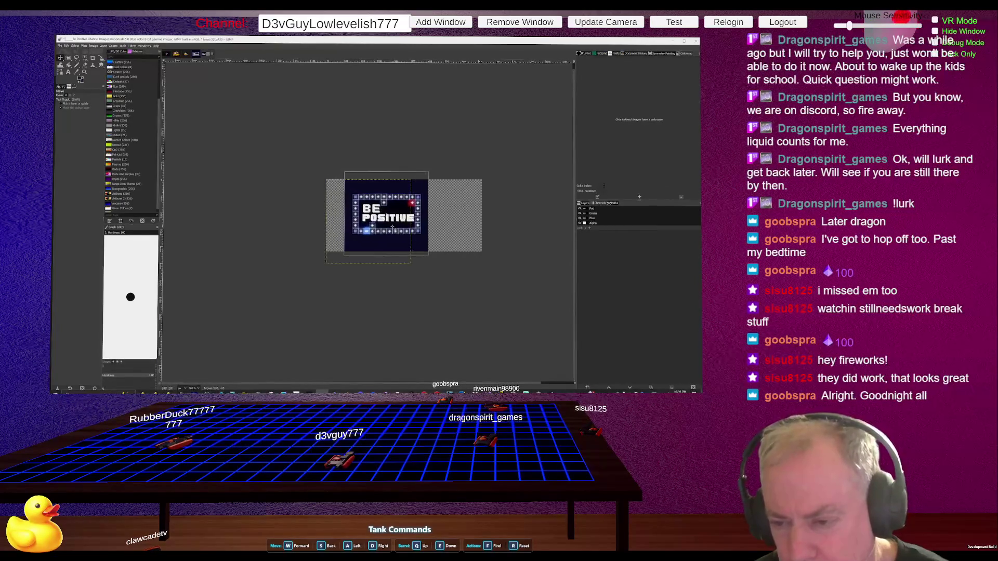
pyautogui.moveTo(374, 234); pyautogui.dragTo(406, 227)
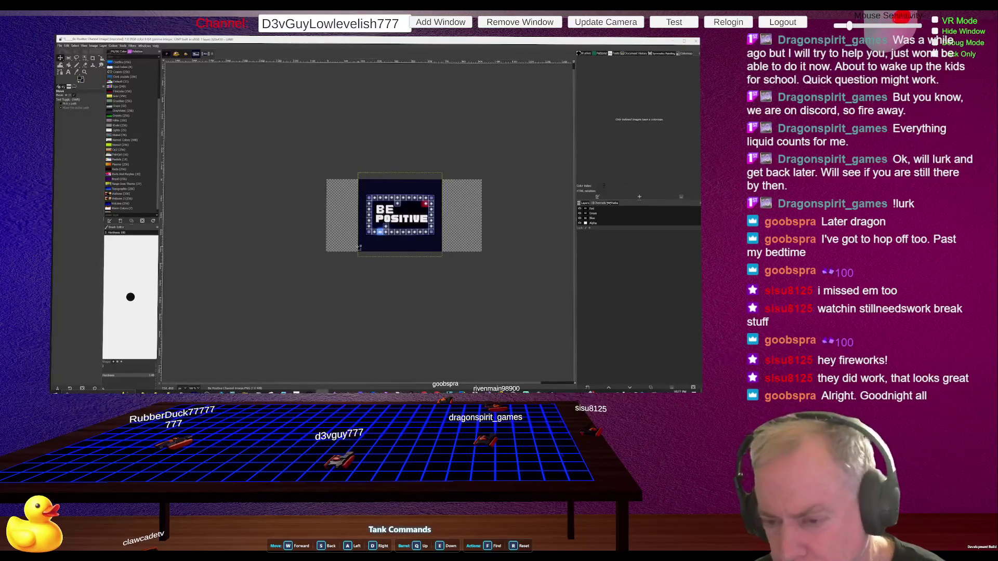
pyautogui.scroll(5, 402, 243)
pyautogui.scroll(-5, 364, 218)
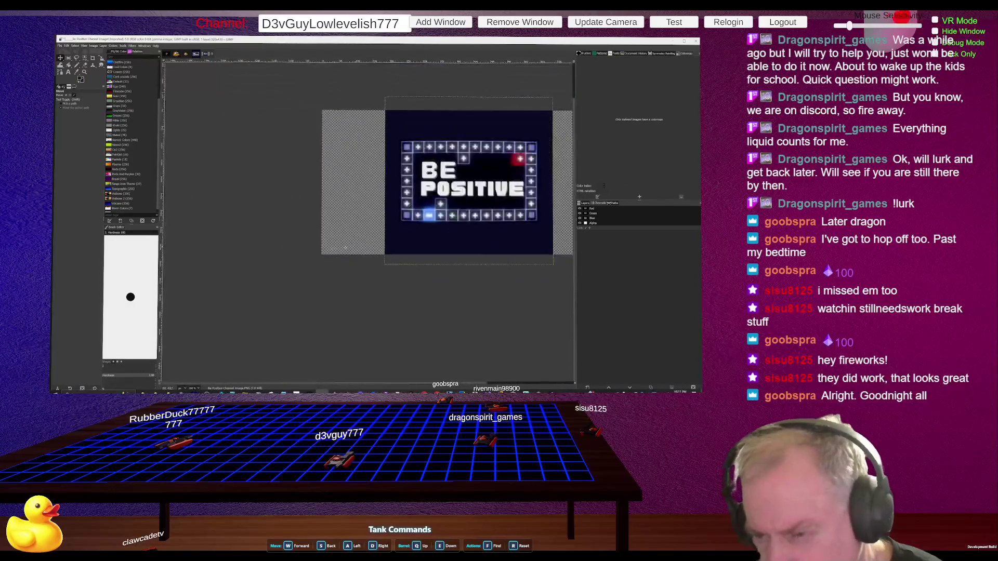
pyautogui.scroll(1, 334, 200)
pyautogui.scroll(-2, 379, 222)
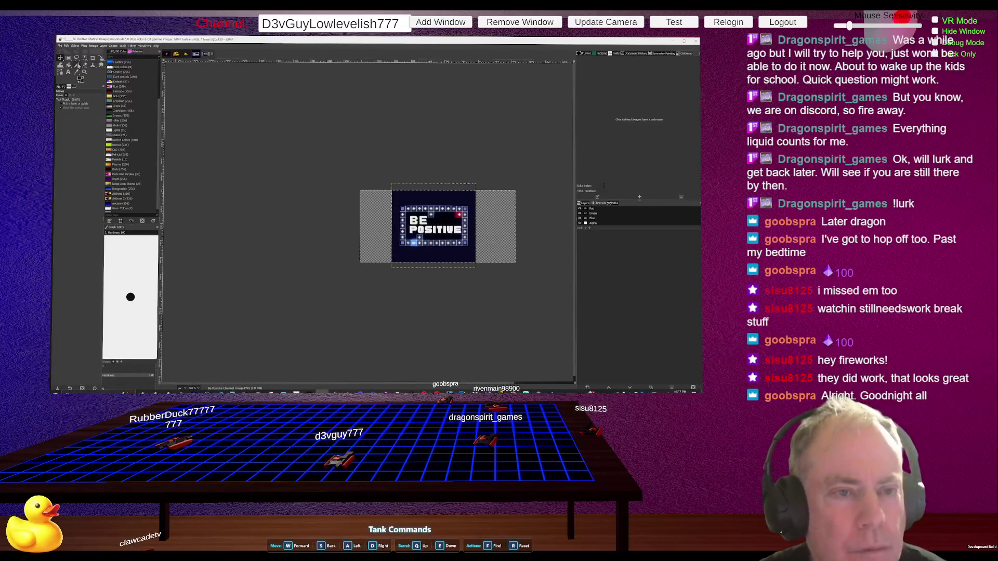
pyautogui.click(77, 72)
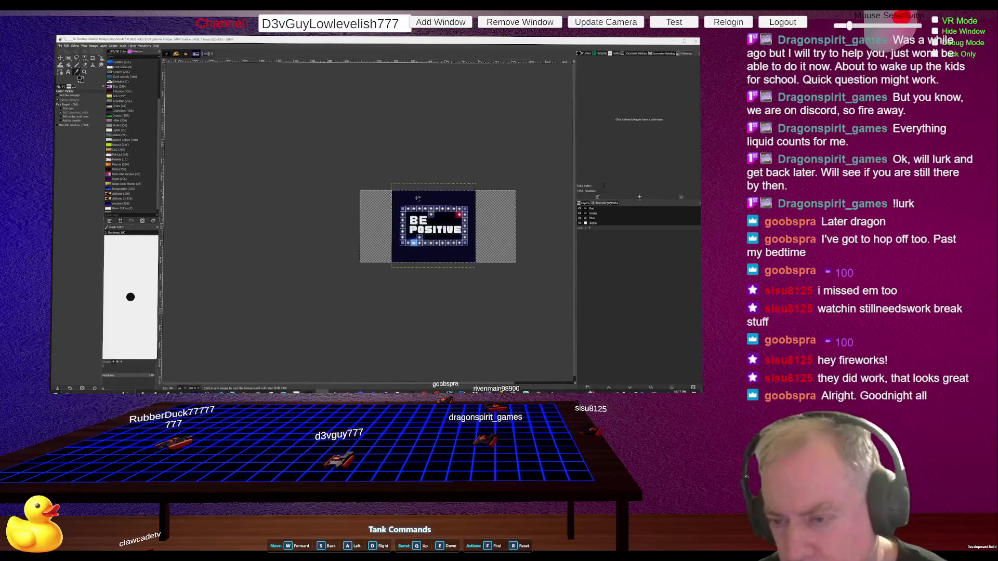
# Step: Choose Bucket Fill, open the foreground colour chooser showing dark navy, then pick the Pencil tool
pyautogui.click(70, 67)
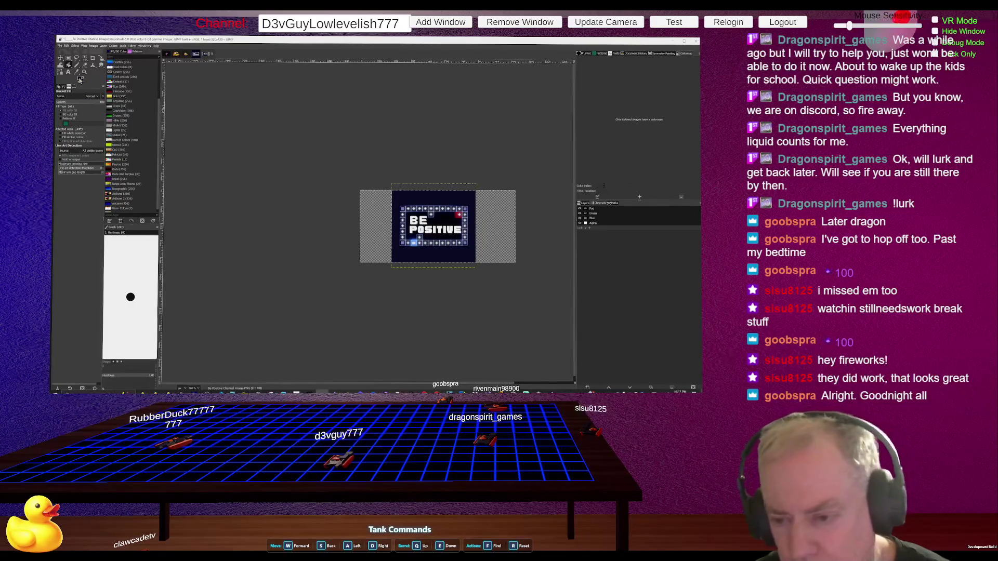
pyautogui.click(80, 79)
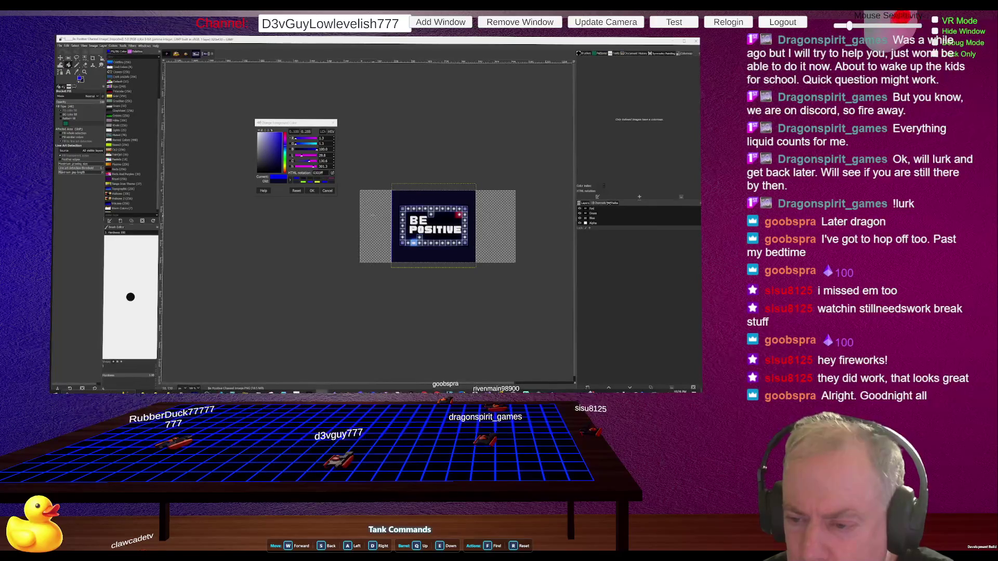
pyautogui.click(76, 65)
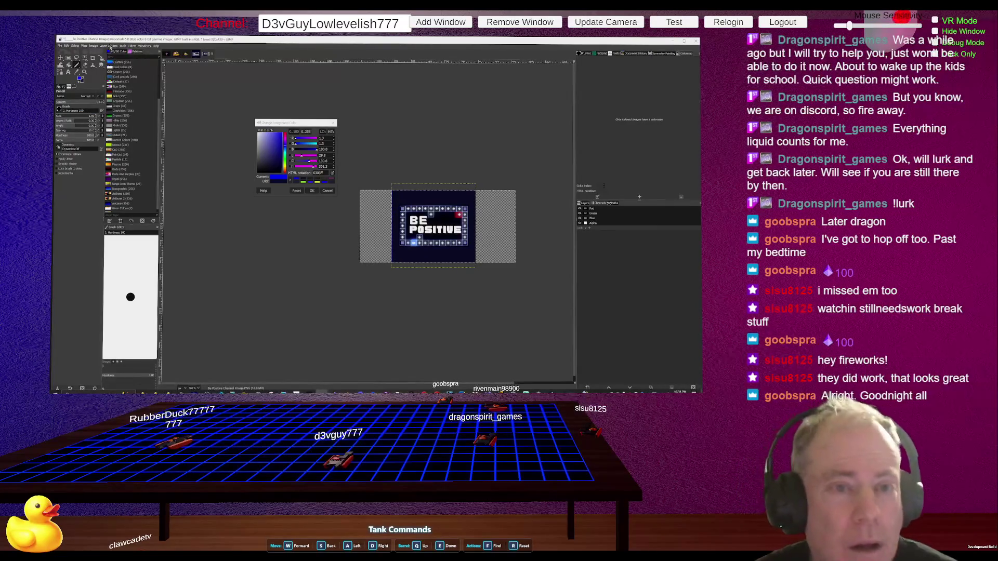
# Step: Browse the Select, Layer and Image menus without choosing anything, then switch to the ChatGPT browser
pyautogui.click(75, 46)
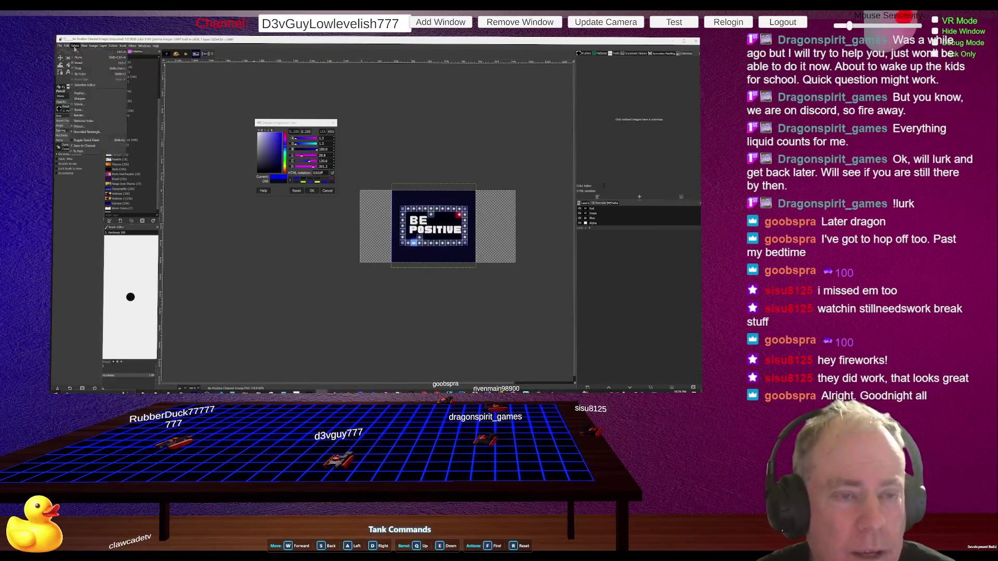
pyautogui.click(74, 54)
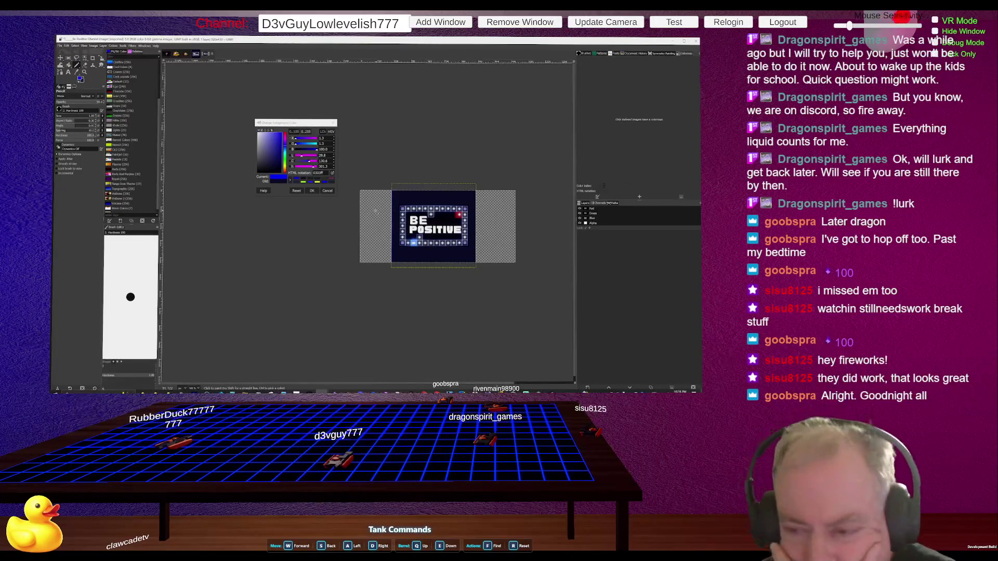
pyautogui.click(104, 46)
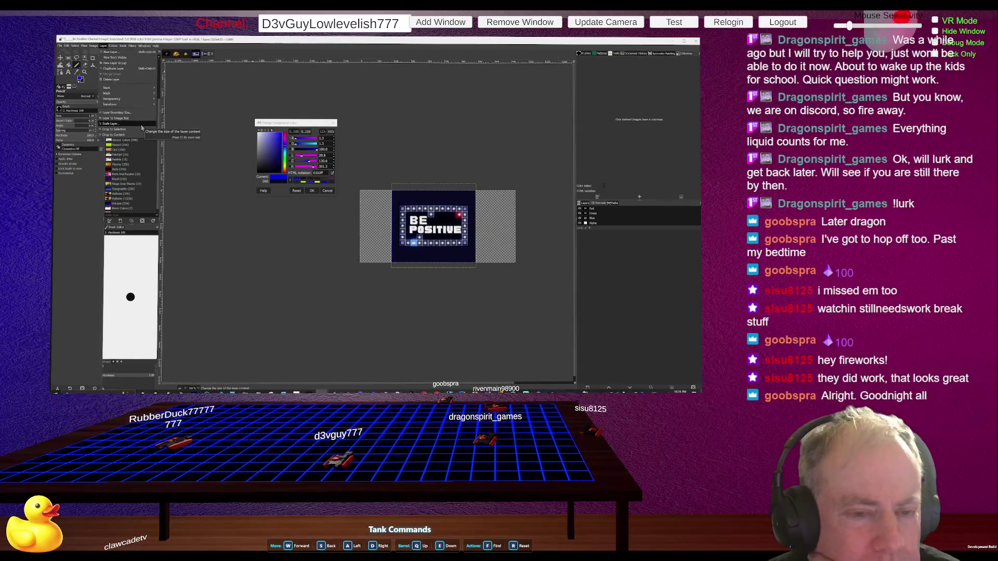
pyautogui.moveTo(95, 48)
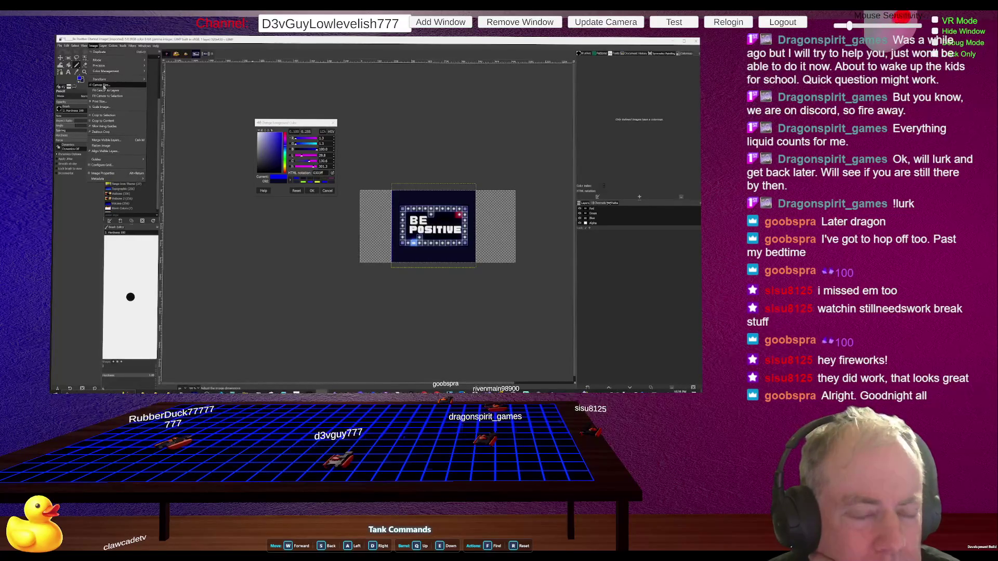
pyautogui.click(104, 86)
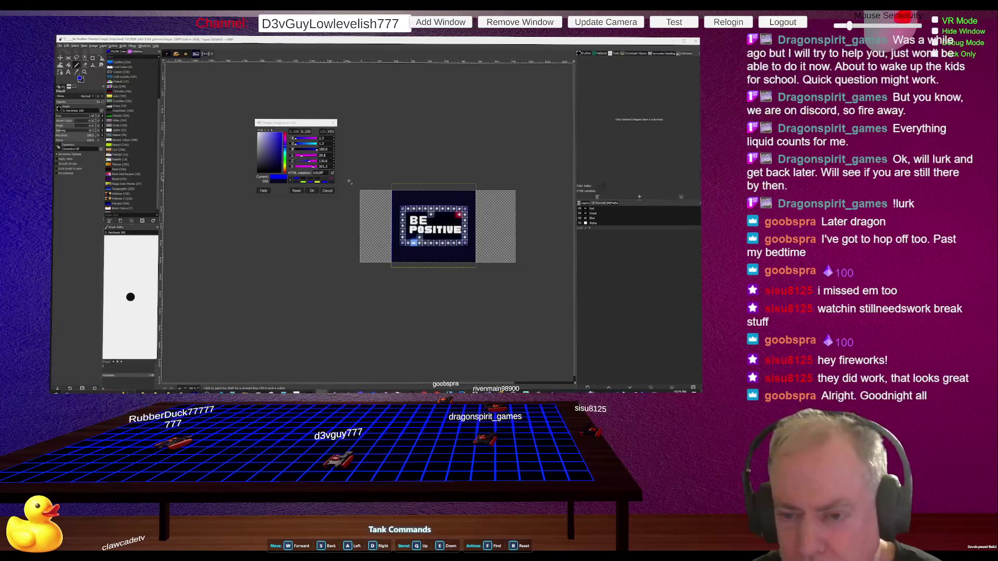
pyautogui.hotkey('alt', 'Tab')
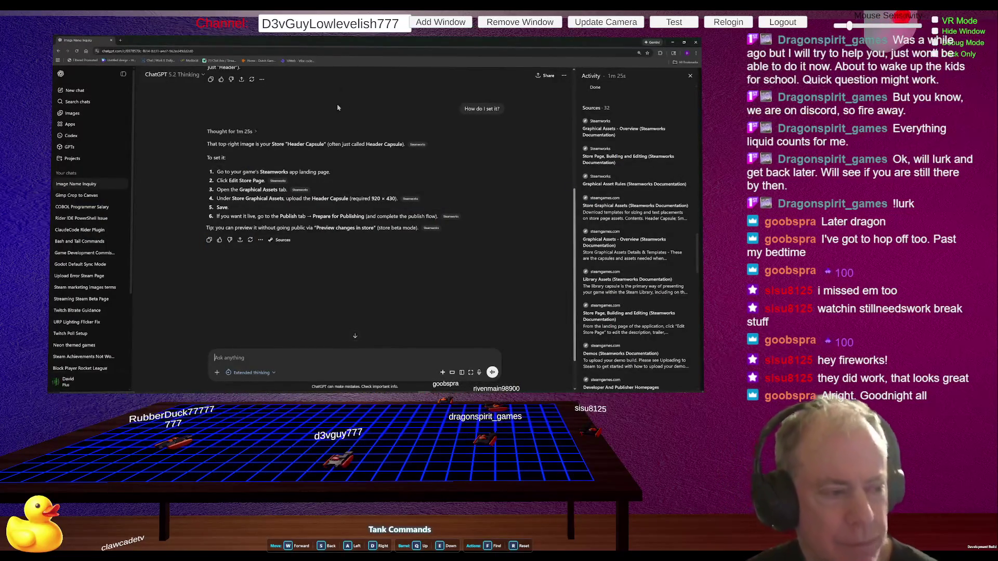
# Step: Open the 'Gimp Crop to Canvas' chat and scroll through its advice on filling transparent canvas areas
pyautogui.scroll(3, 309, 145)
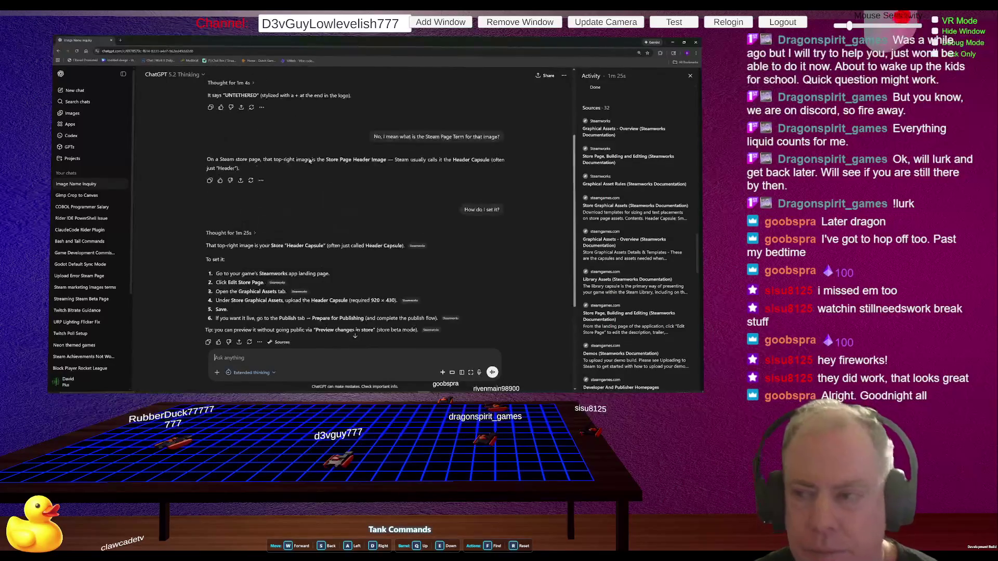
pyautogui.click(84, 196)
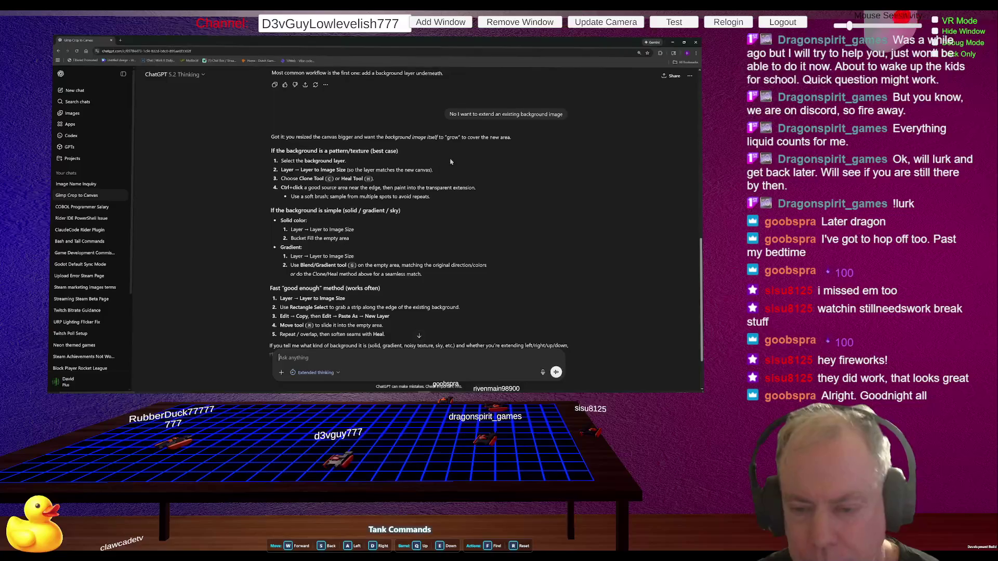
pyautogui.scroll(3, 454, 179)
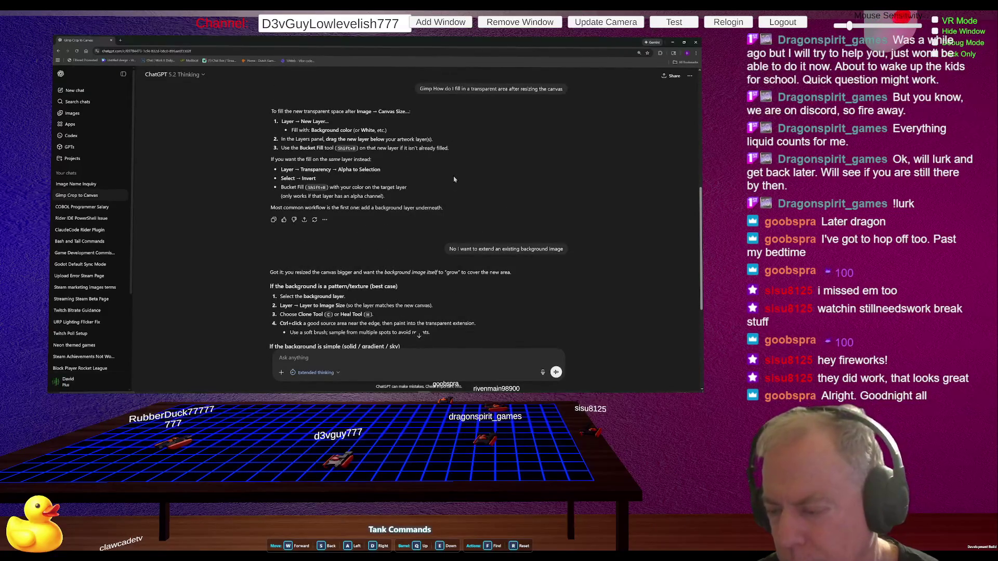
pyautogui.scroll(-5, 453, 179)
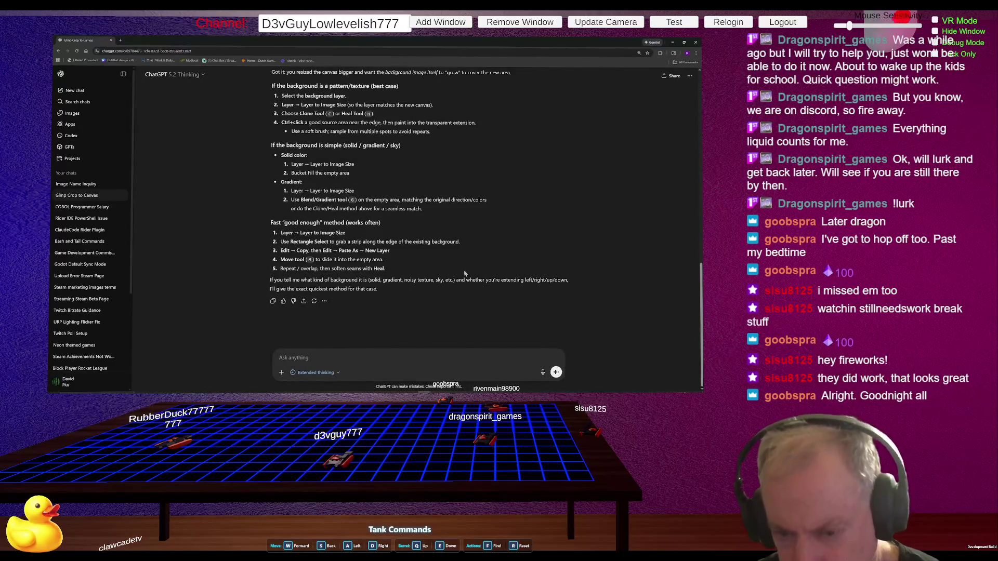
pyautogui.scroll(2, 452, 276)
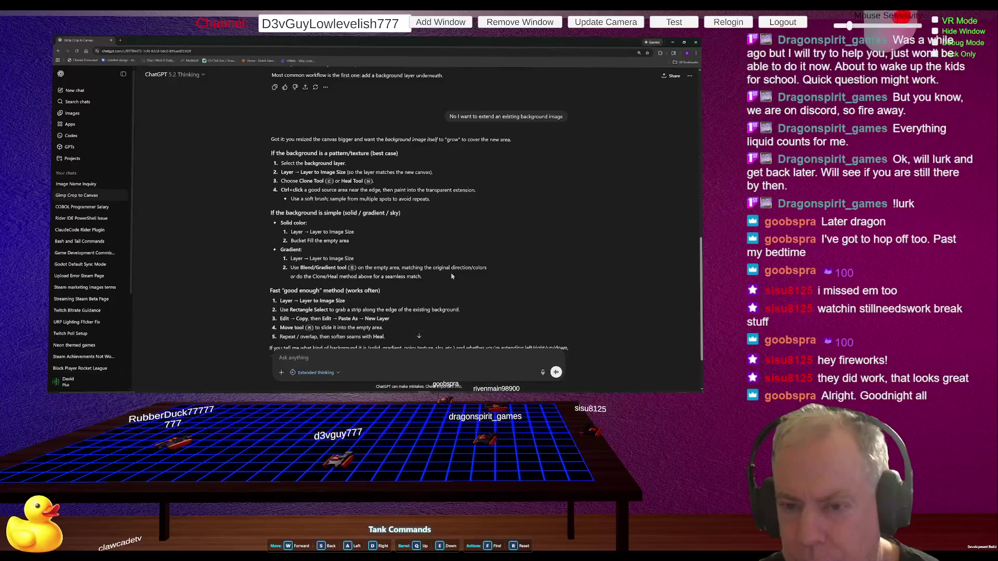
pyautogui.scroll(1, 452, 276)
pyautogui.scroll(-2, 452, 276)
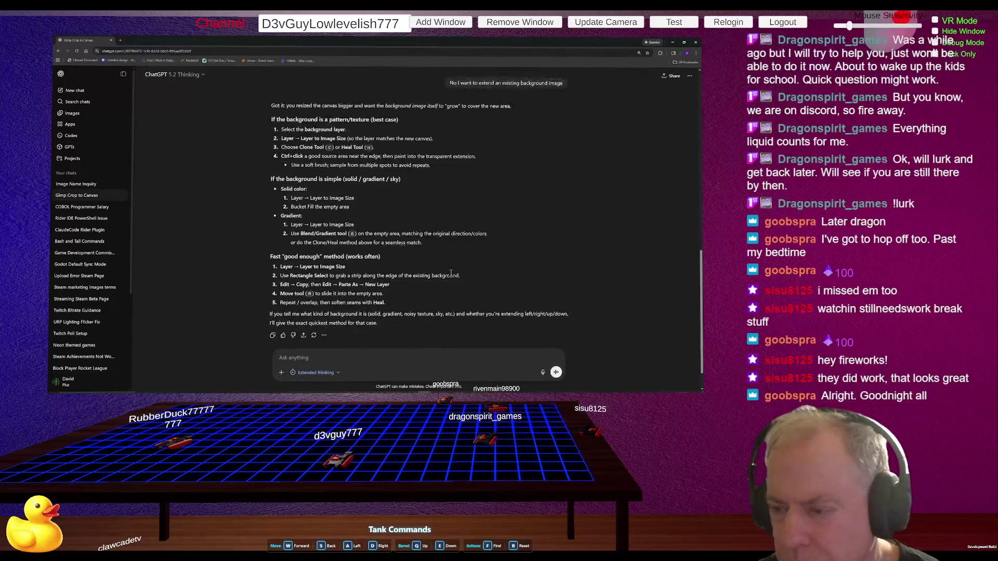
pyautogui.scroll(-1, 452, 273)
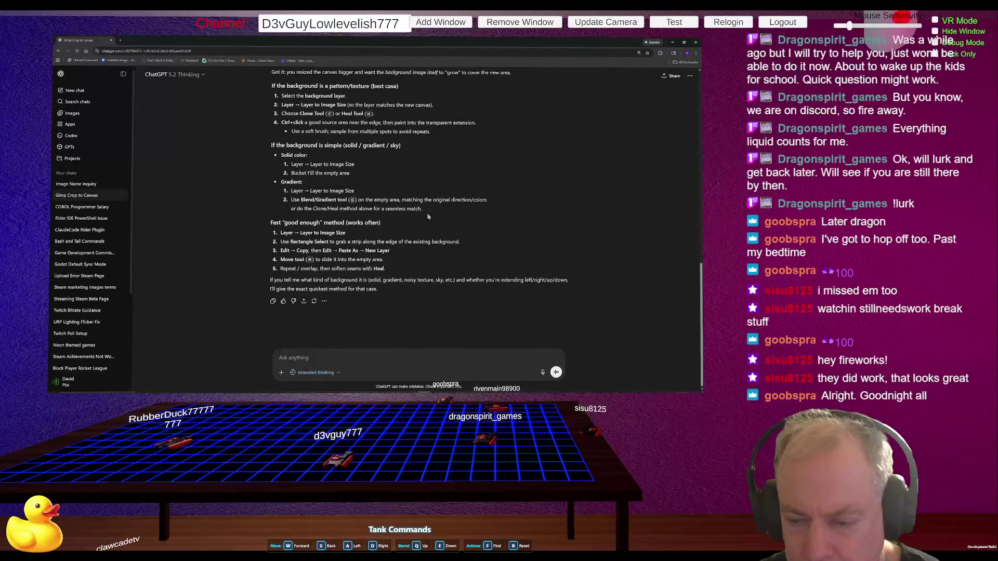
pyautogui.scroll(3, 428, 216)
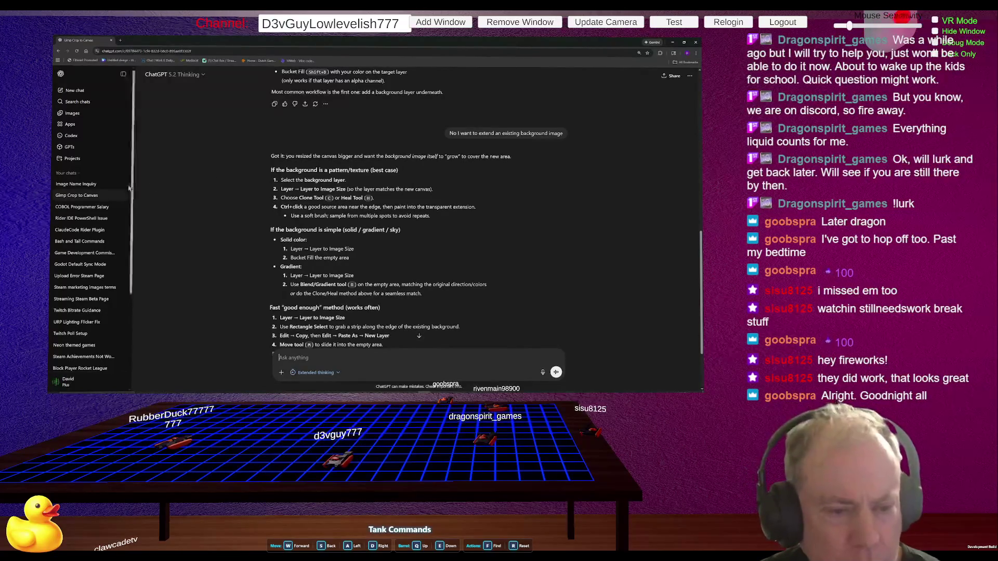
# Step: Glance at the 'Image Name Inquiry' chat, reread 'Gimp Crop to Canvas', then return to GIMP
pyautogui.click(94, 184)
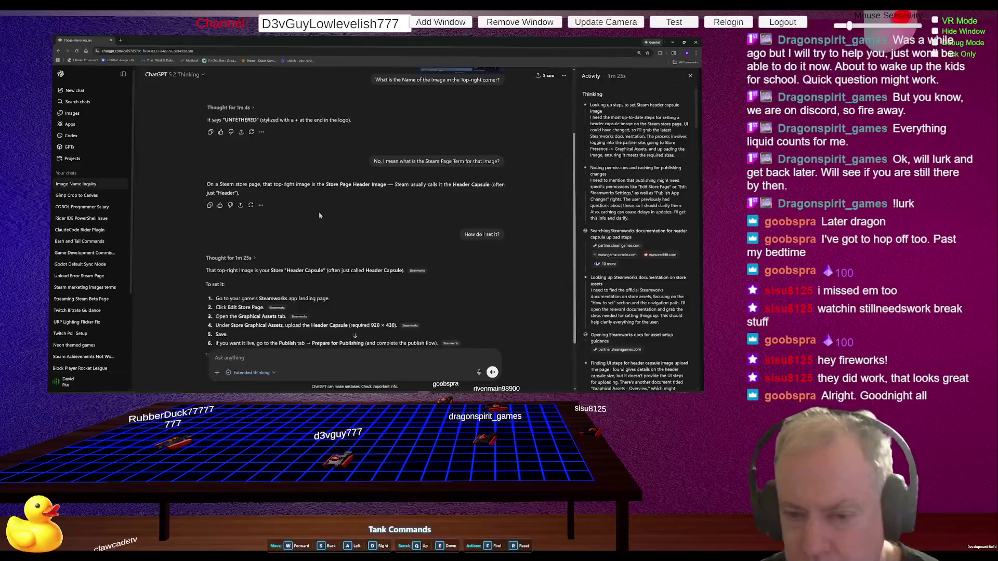
pyautogui.scroll(2, 322, 215)
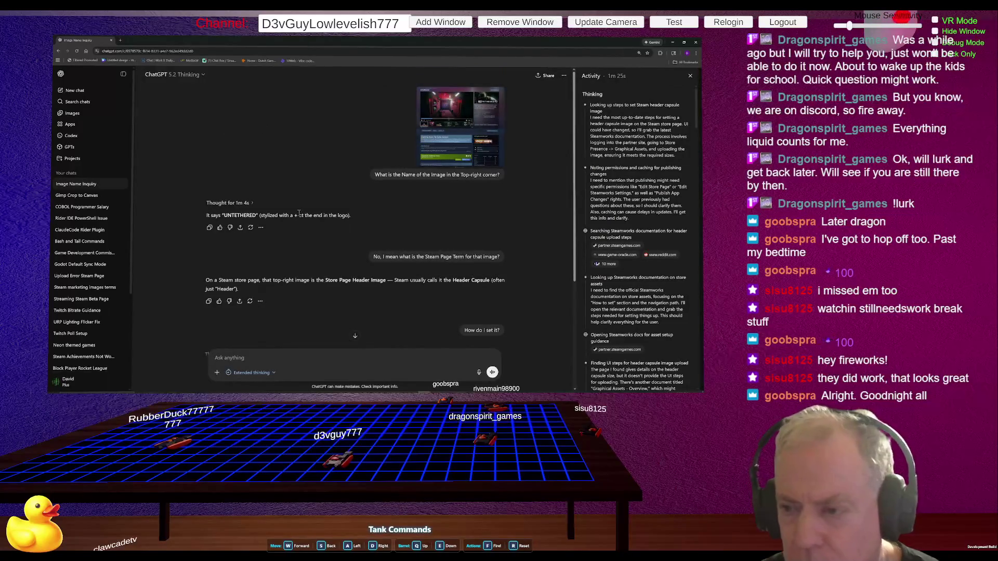
pyautogui.click(85, 196)
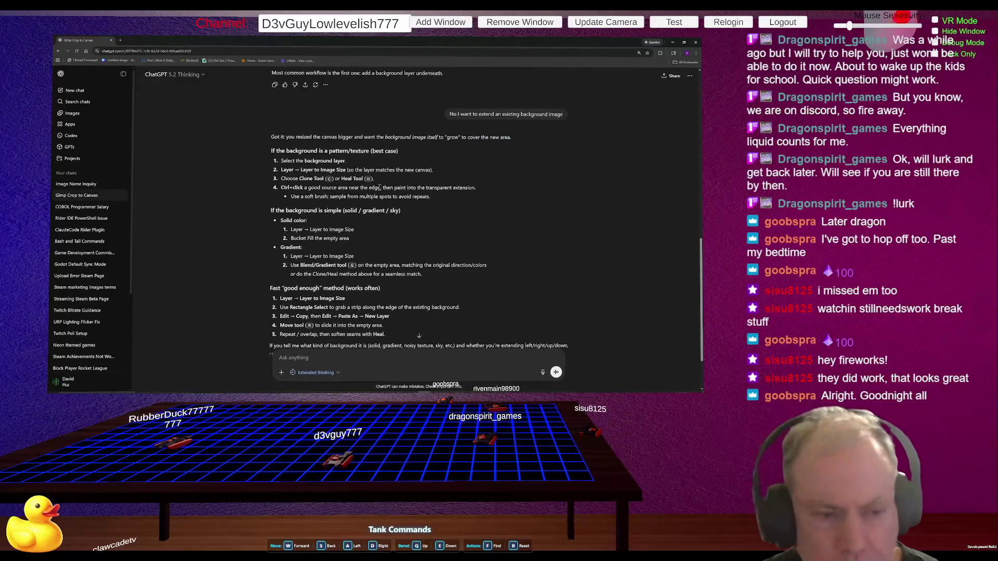
pyautogui.scroll(-2, 386, 197)
pyautogui.scroll(5, 386, 197)
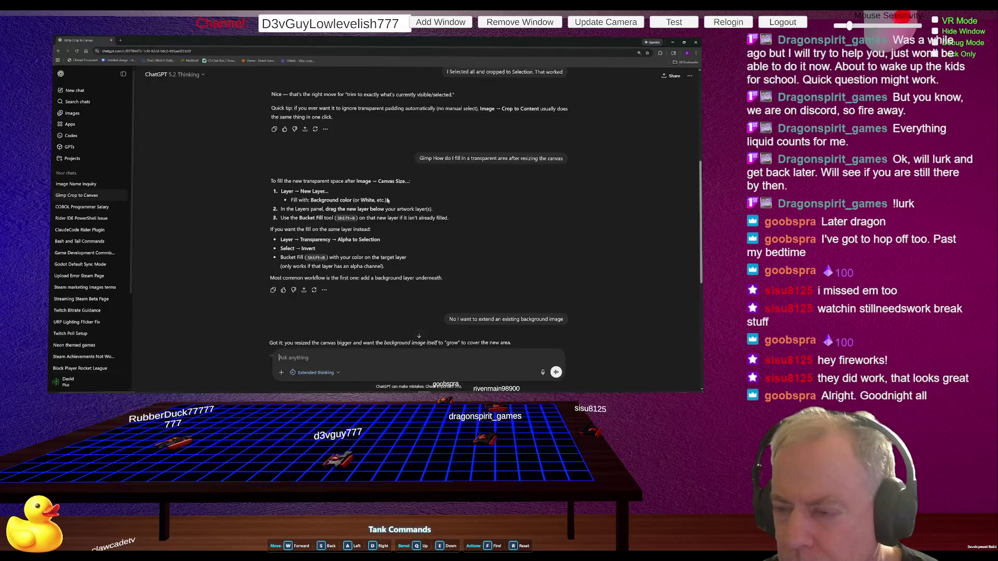
pyautogui.scroll(-3, 398, 179)
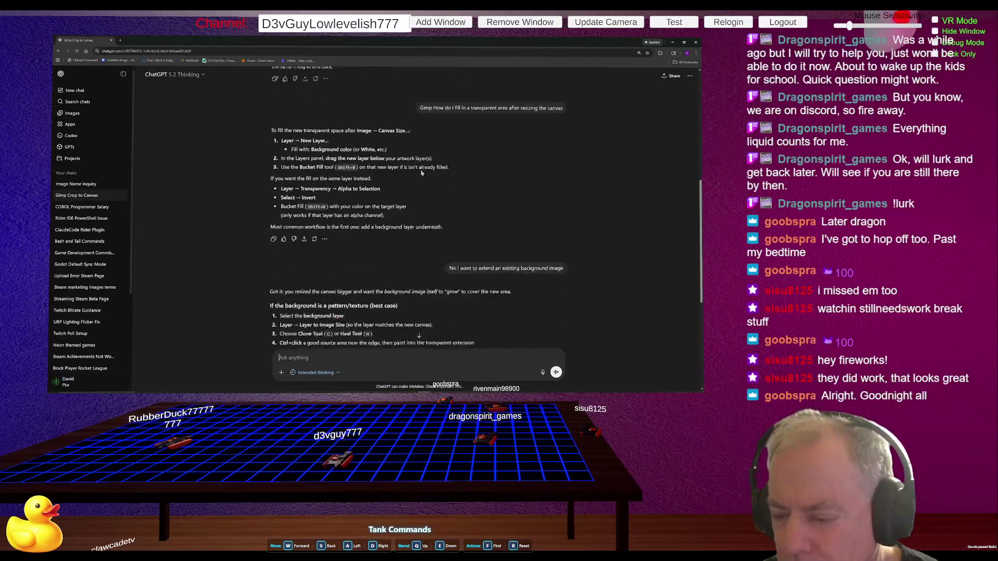
pyautogui.scroll(-2, 425, 175)
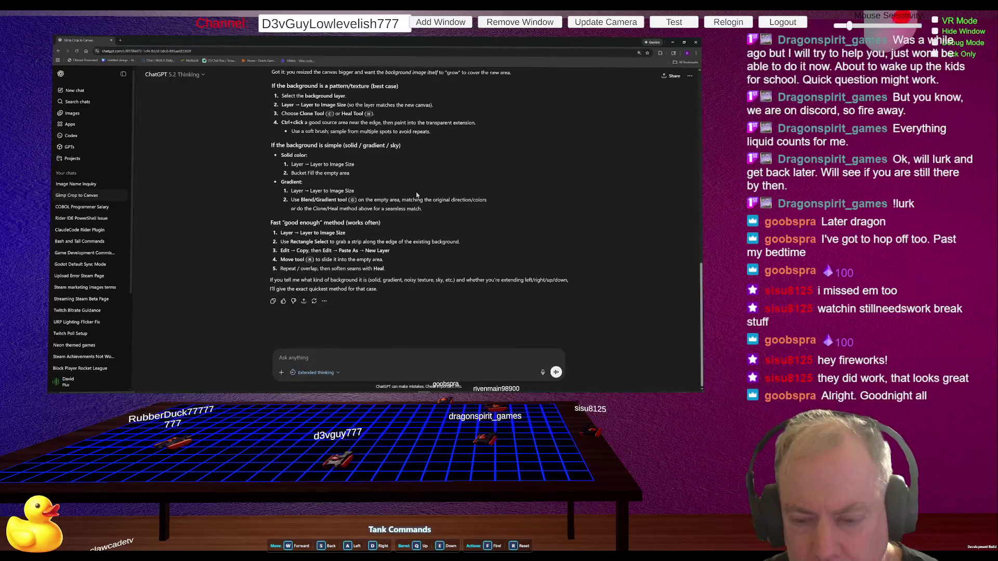
pyautogui.hotkey('alt', 'Tab')
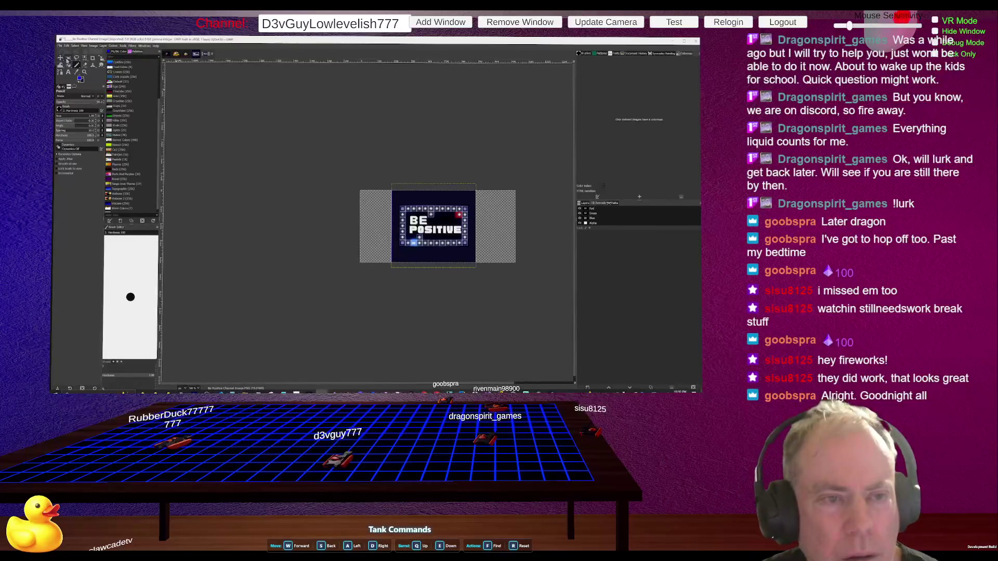
# Step: Switch to Rectangle Select and select the entire canvas with Select > All
pyautogui.click(68, 59)
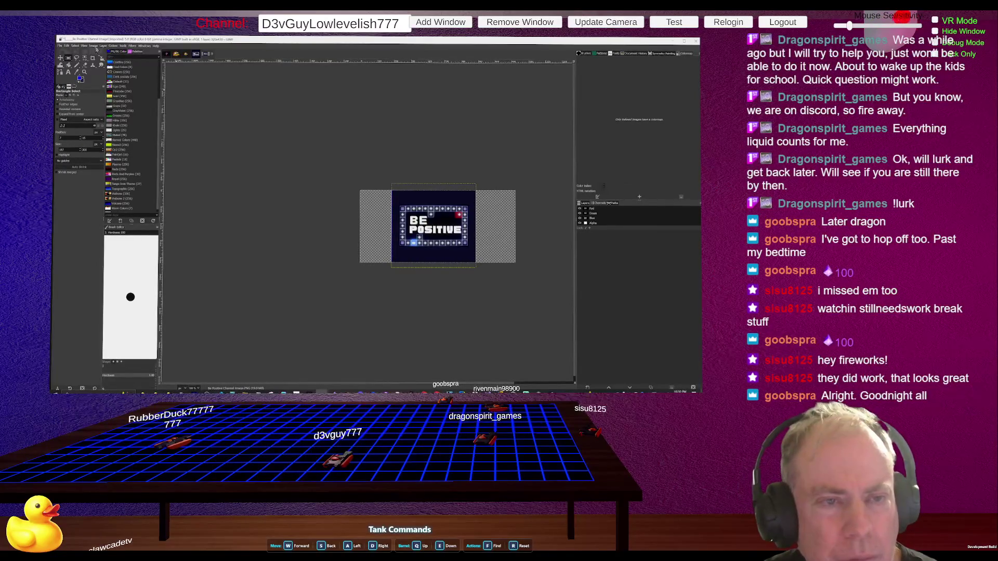
pyautogui.click(75, 46)
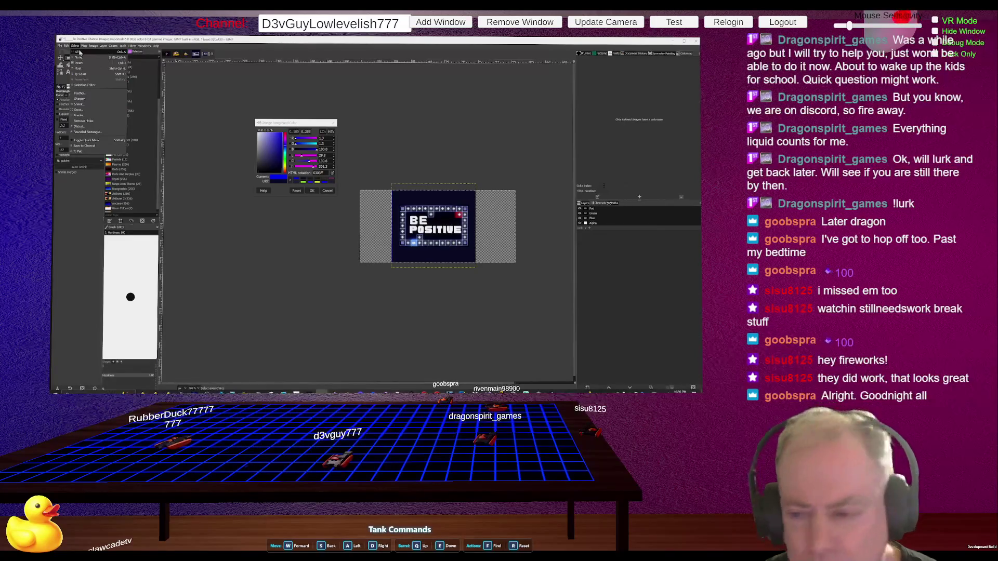
pyautogui.click(79, 52)
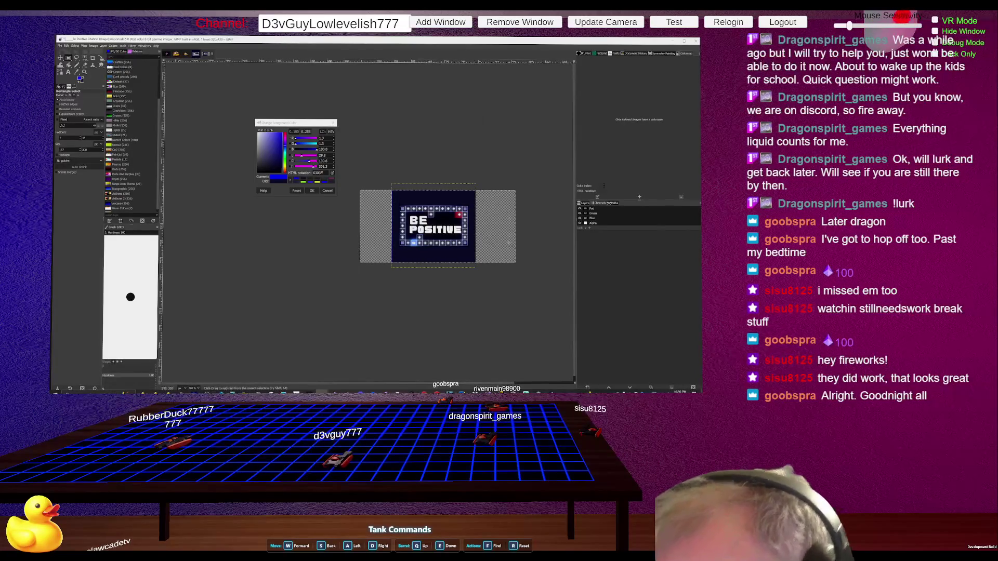
# Step: Zoom in and out to check the image edge, close the colour chooser, and drag a rectangle over the canvas
pyautogui.scroll(4, 483, 235)
pyautogui.scroll(2, 483, 235)
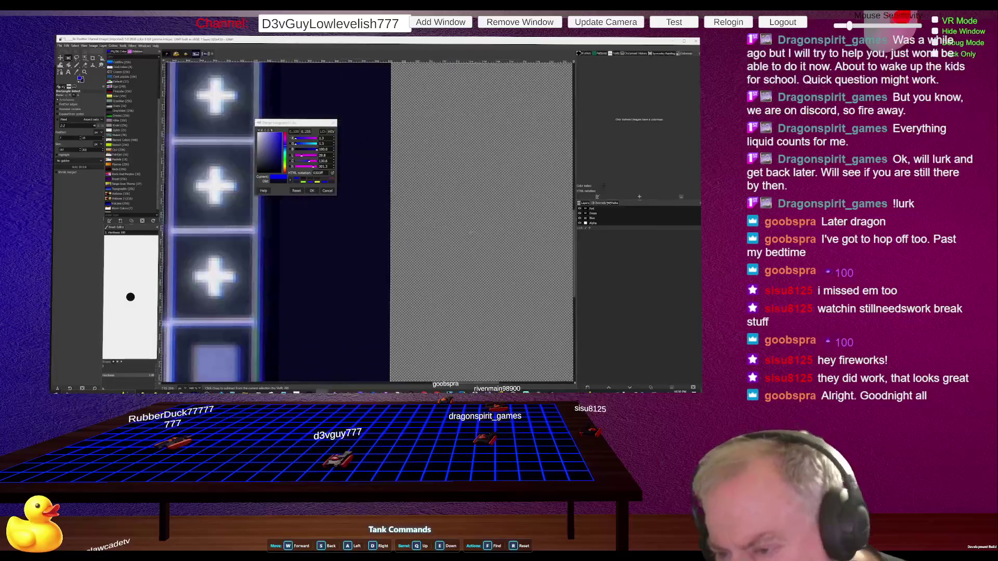
pyautogui.scroll(2, 389, 239)
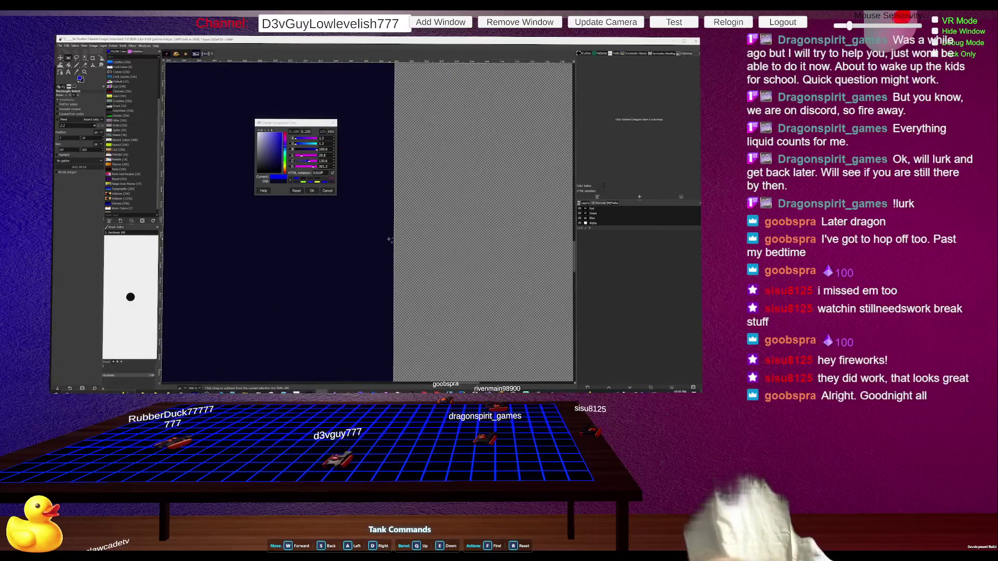
pyautogui.scroll(-2, 390, 240)
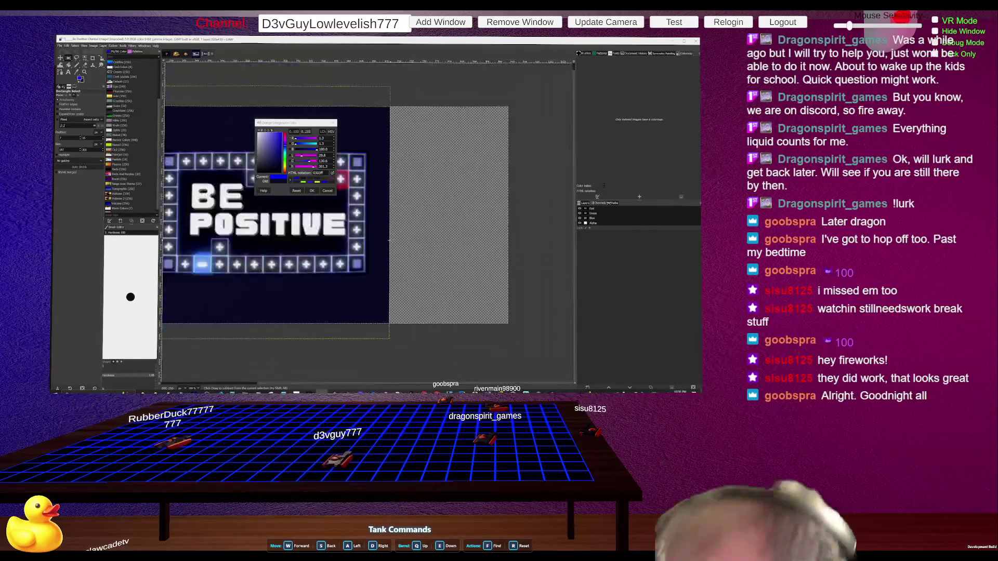
pyautogui.scroll(-5, 390, 240)
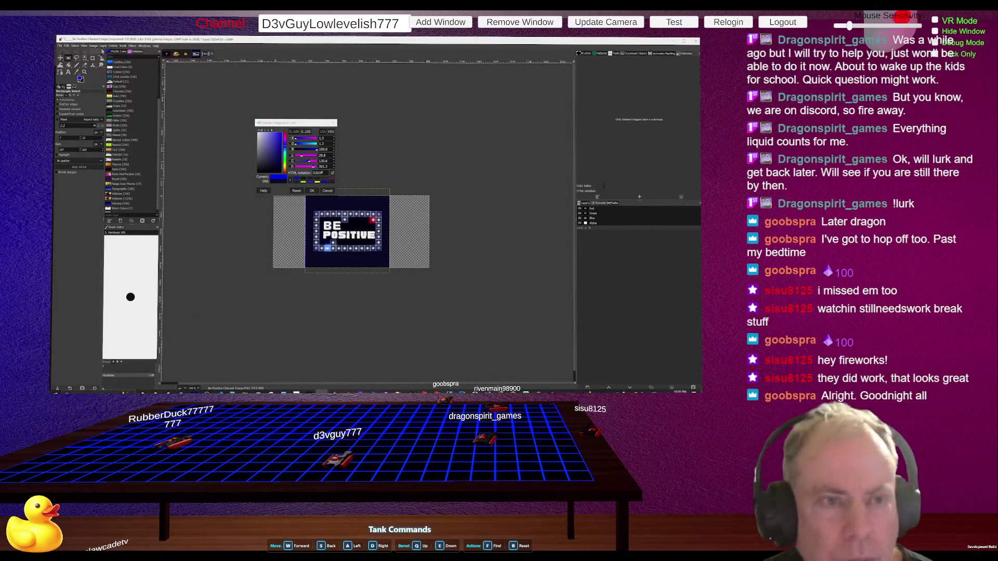
pyautogui.click(333, 124)
pyautogui.moveTo(275, 190)
pyautogui.mouseDown()
pyautogui.moveTo(315, 228)
pyautogui.moveTo(447, 276)
pyautogui.moveTo(434, 271)
pyautogui.mouseUp()
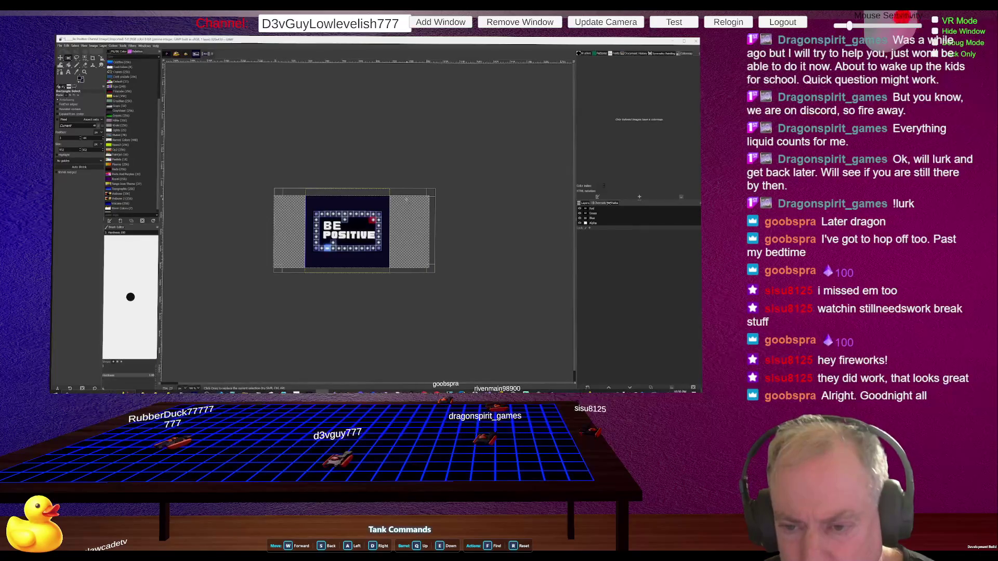
# Step: Clear the current canvas selection with Select > None
pyautogui.click(75, 46)
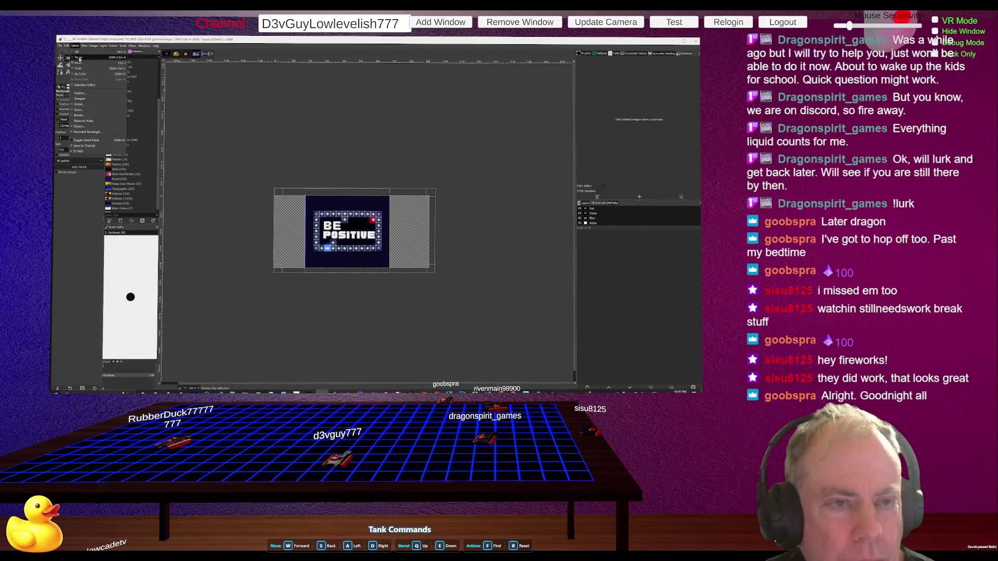
pyautogui.click(79, 58)
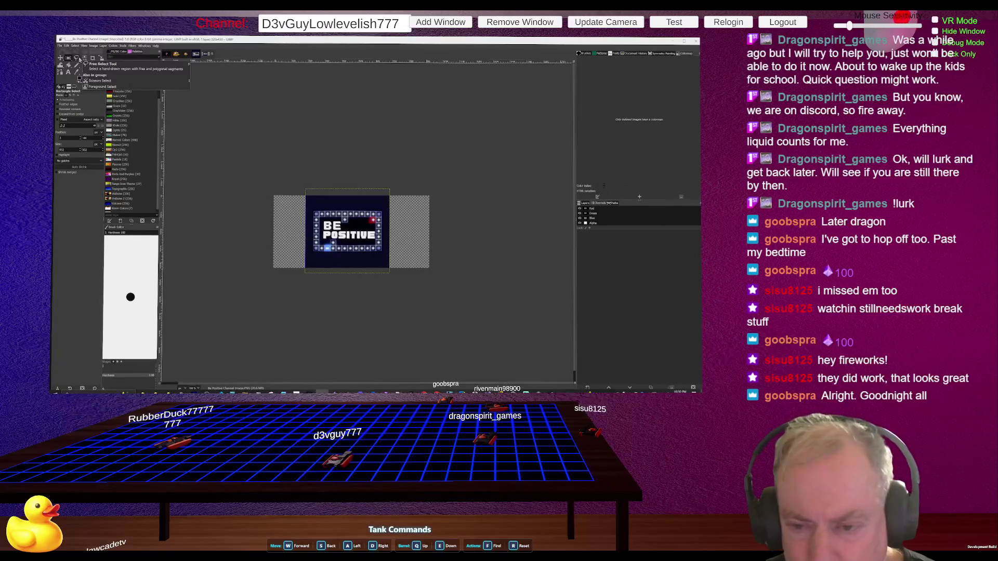
pyautogui.click(75, 46)
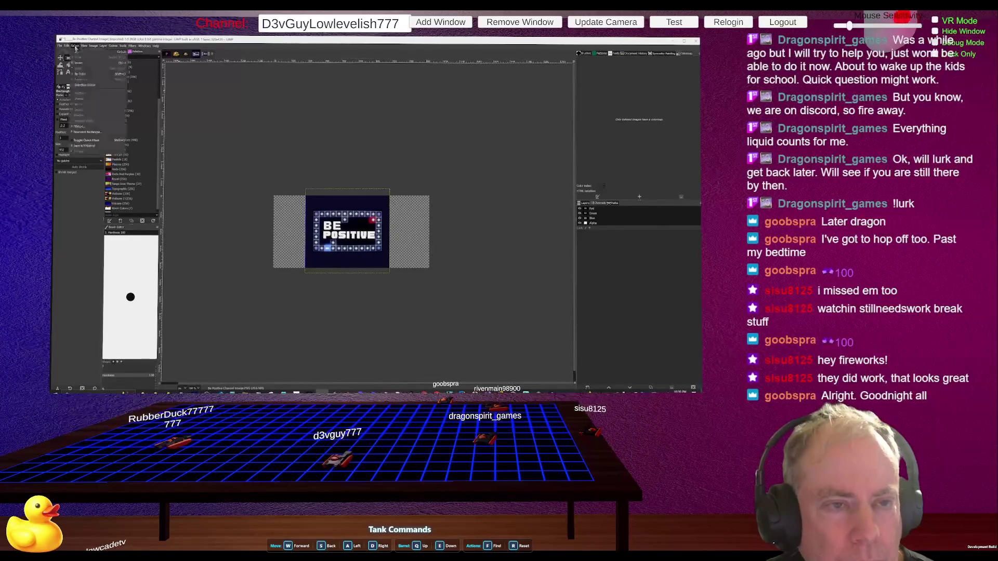
pyautogui.click(79, 55)
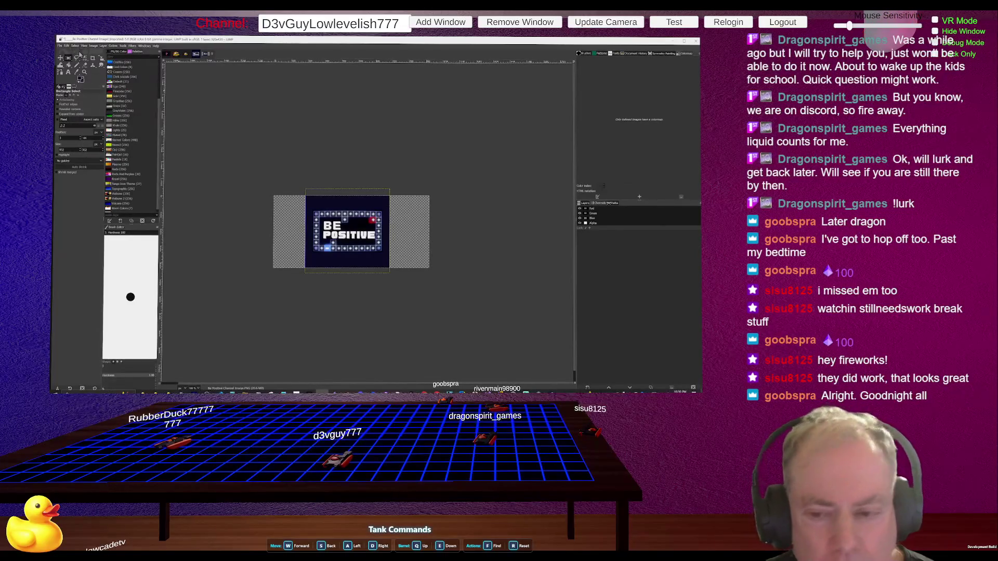
# Step: Pick the Pencil tool, show the Layers list, and reopen the foreground colour chooser
pyautogui.click(76, 65)
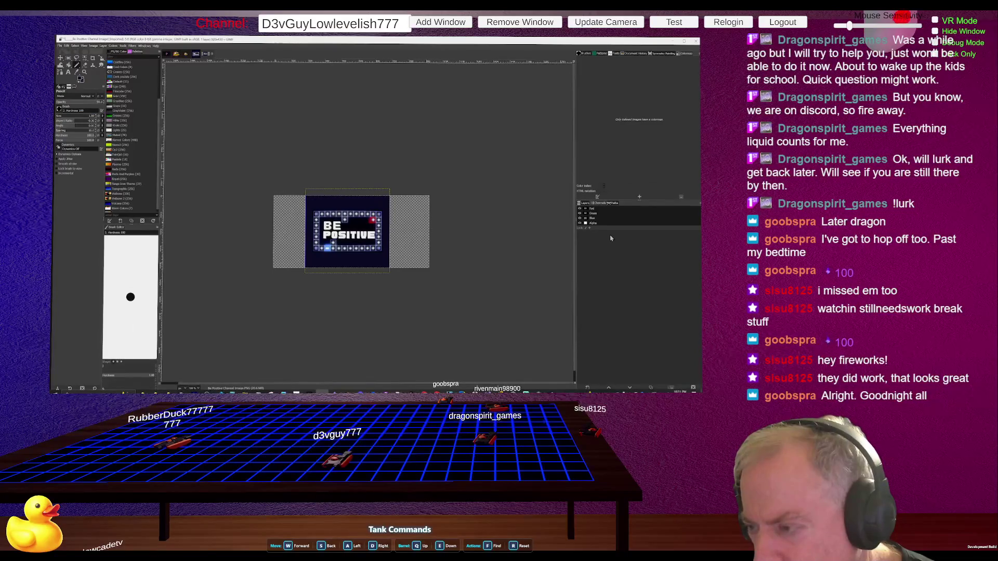
pyautogui.click(588, 205)
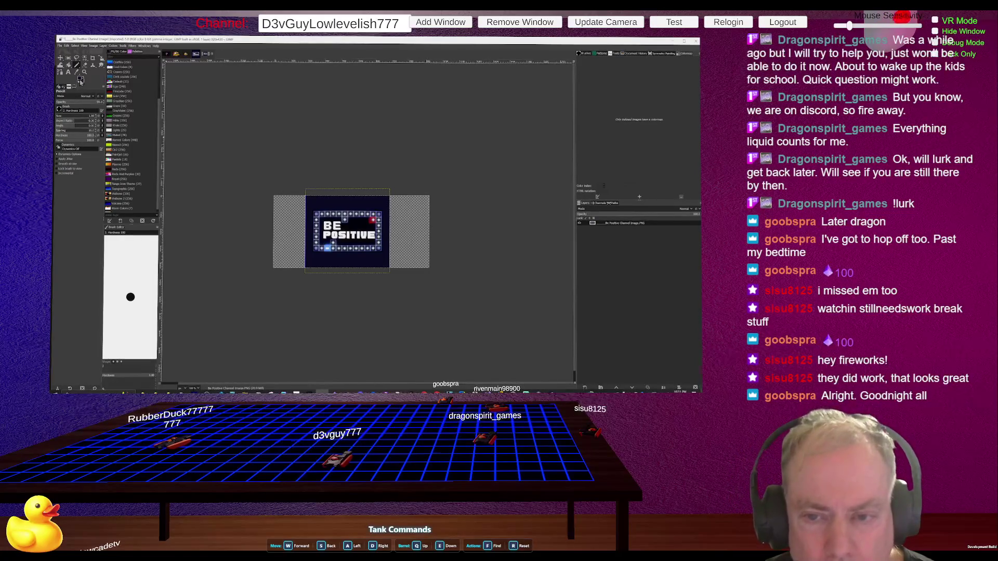
pyautogui.click(81, 80)
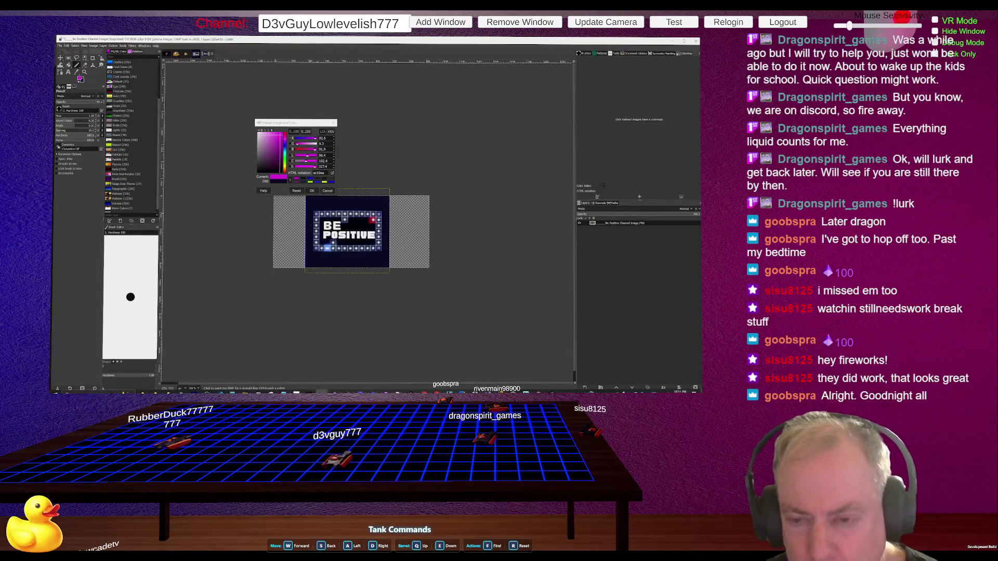
# Step: Close the foreground colour chooser, switch to Rectangle Select, and open the Select menu
pyautogui.click(333, 123)
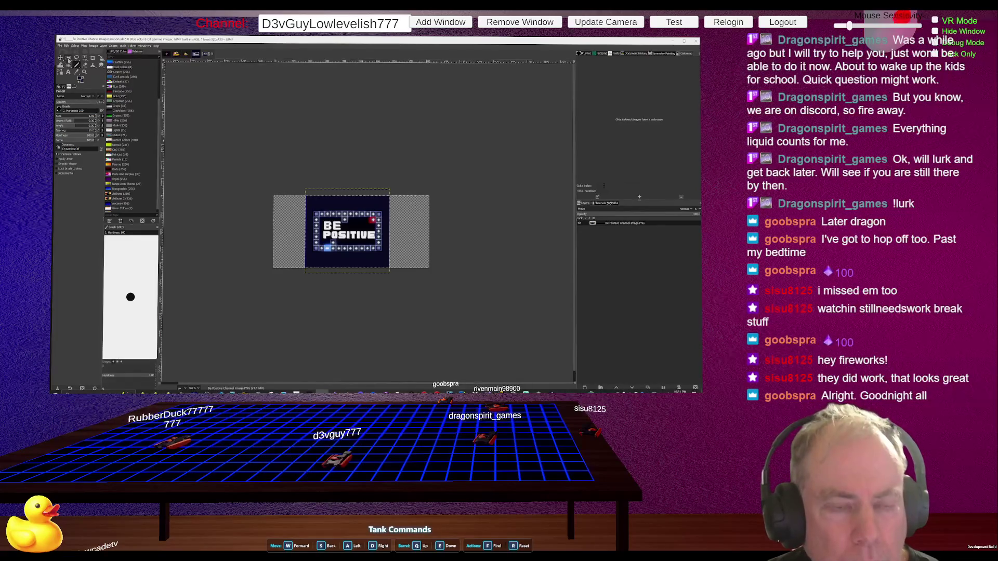
pyautogui.click(69, 59)
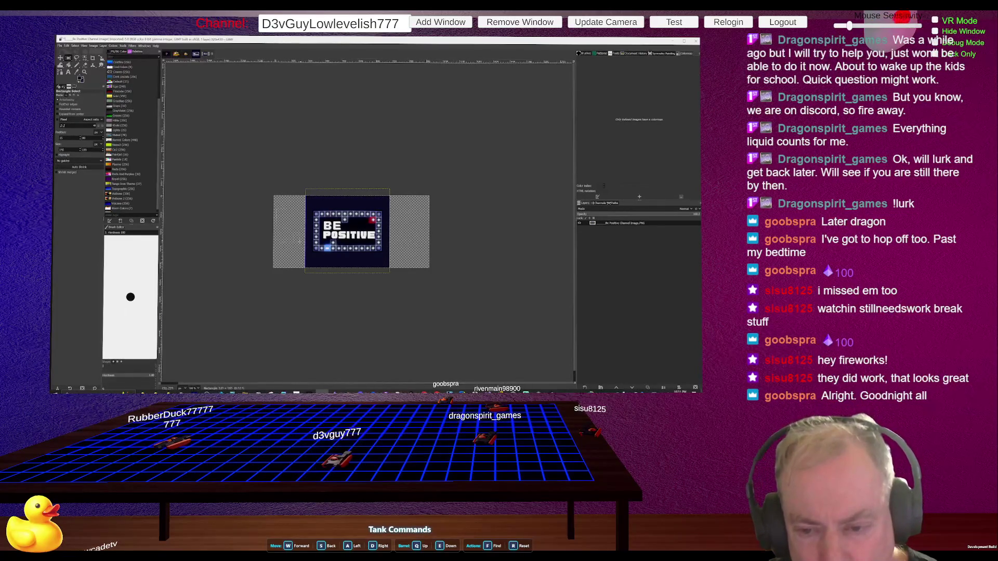
pyautogui.click(76, 46)
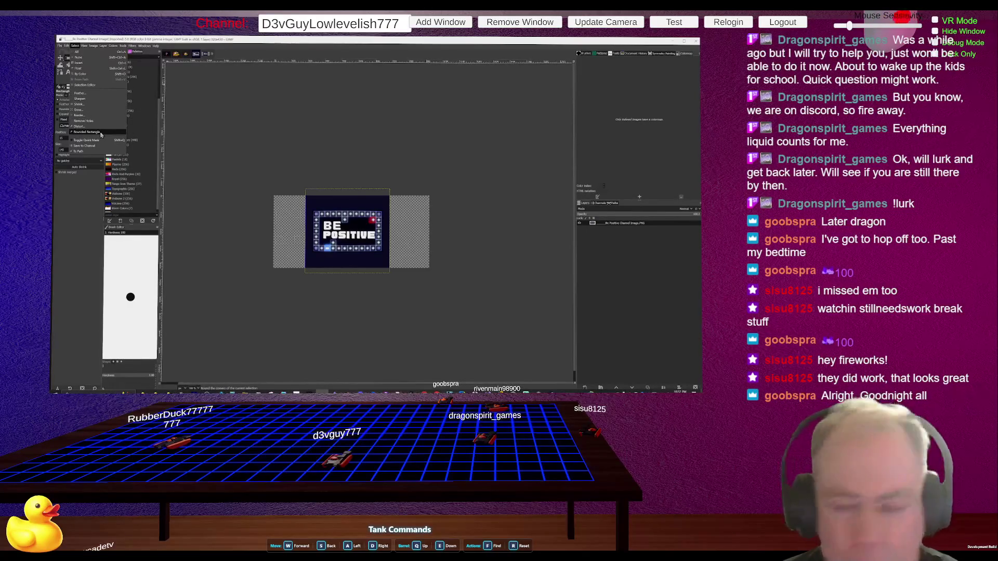
# Step: Select the whole canvas with Select > All, briefly browsing the Edit menu without choosing
pyautogui.click(99, 51)
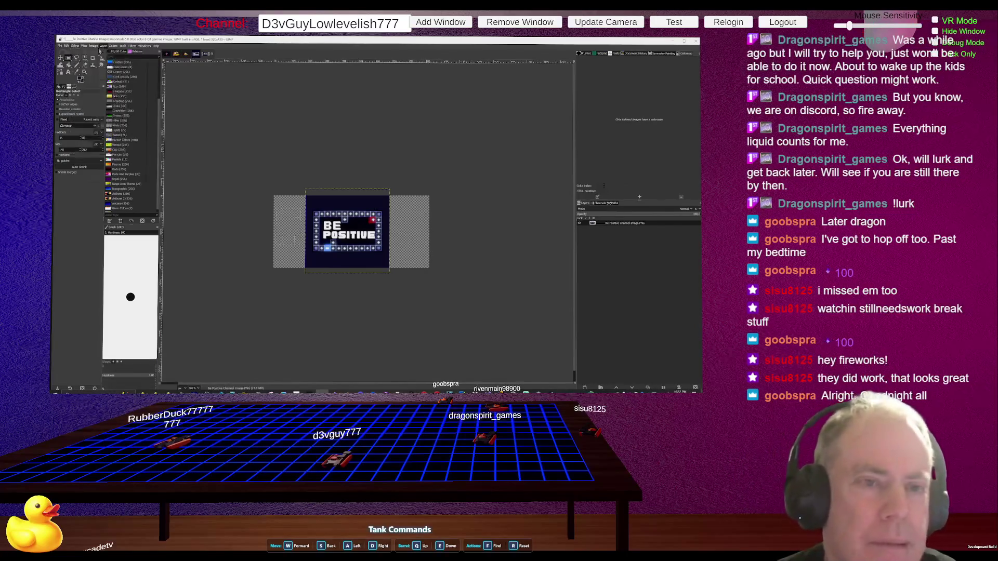
pyautogui.click(67, 46)
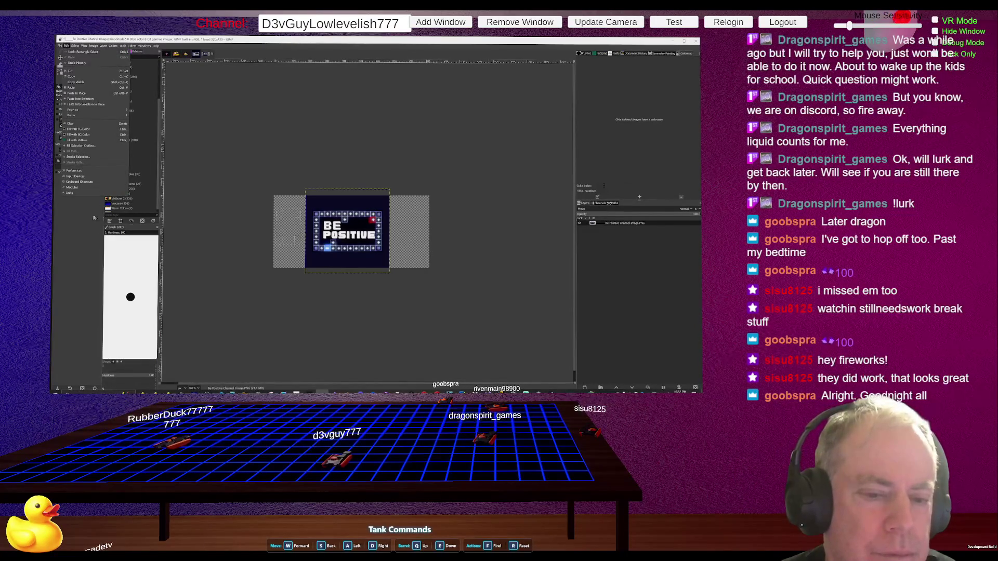
pyautogui.click(214, 137)
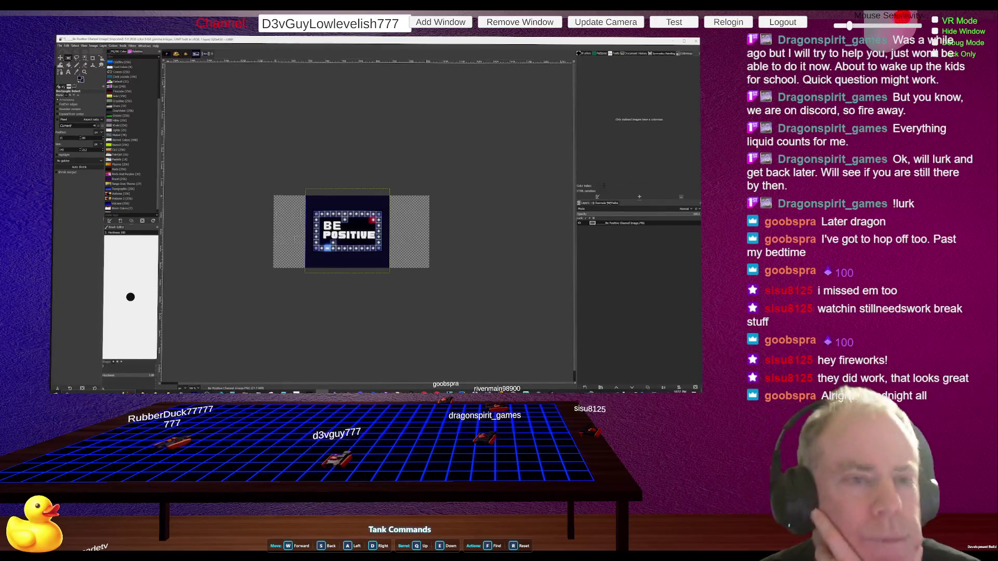
# Step: Invert the selection twice, then drag a small rectangle at the image's top-left corner
pyautogui.click(75, 46)
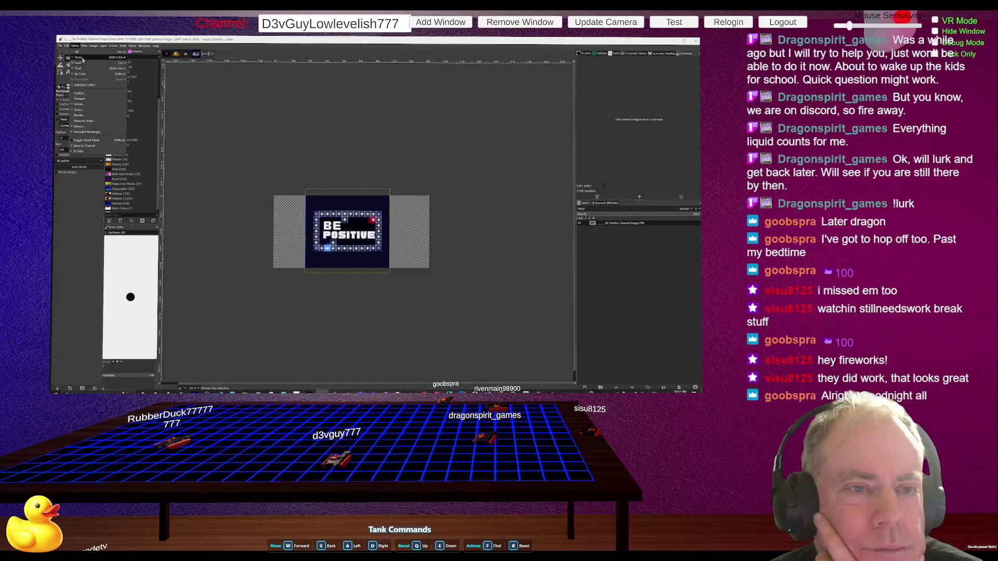
pyautogui.click(81, 63)
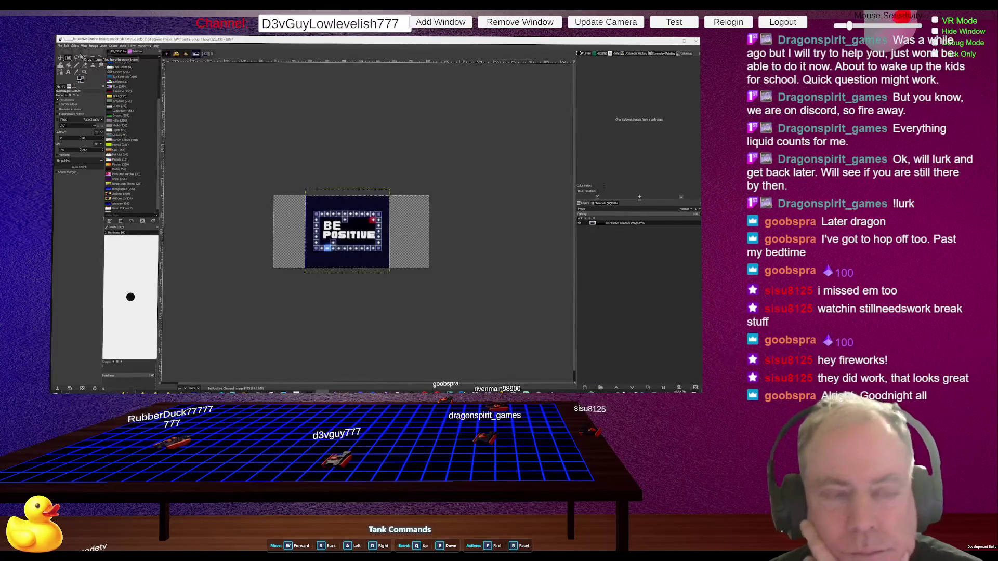
pyautogui.click(76, 46)
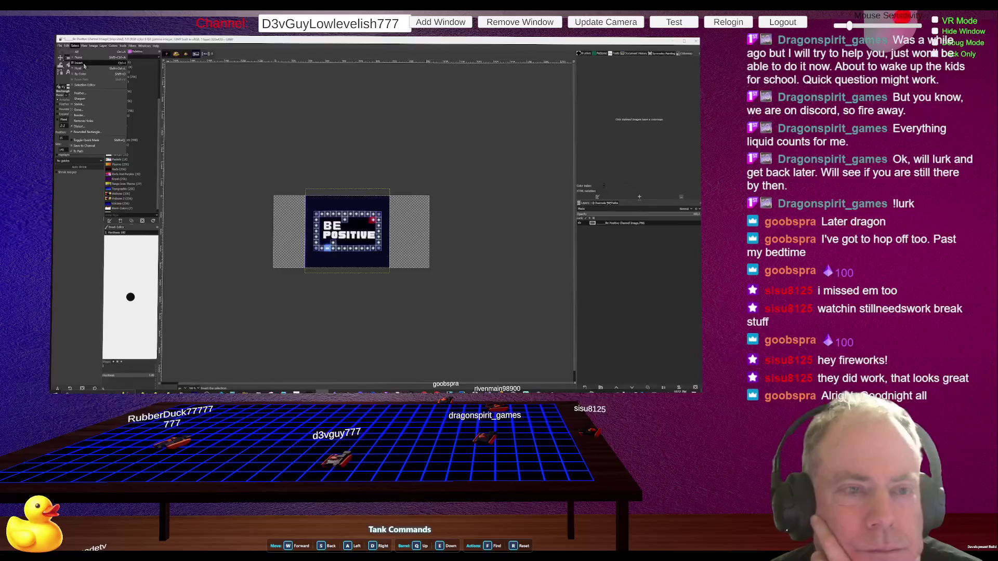
pyautogui.click(83, 63)
pyautogui.moveTo(289, 207); pyautogui.dragTo(343, 200)
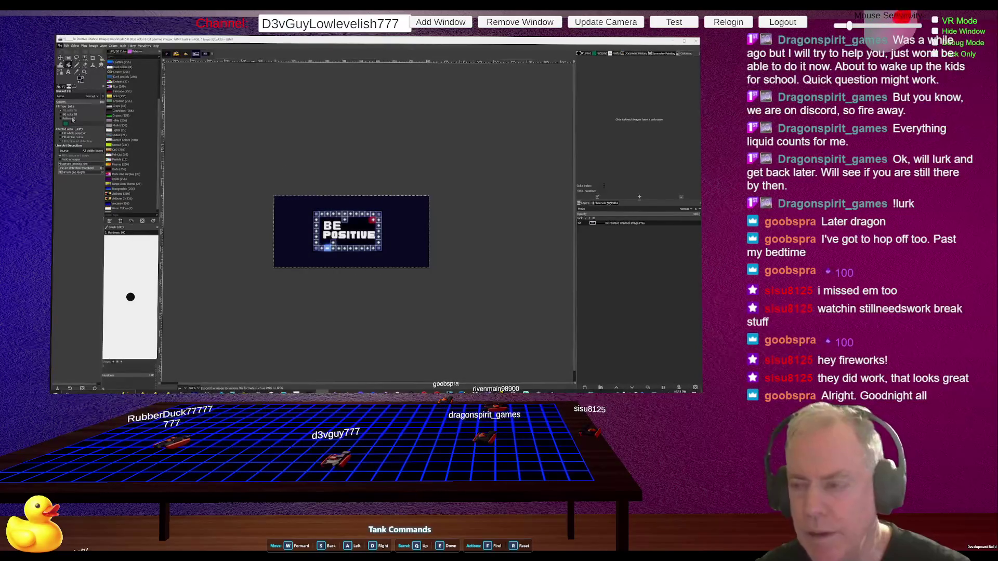
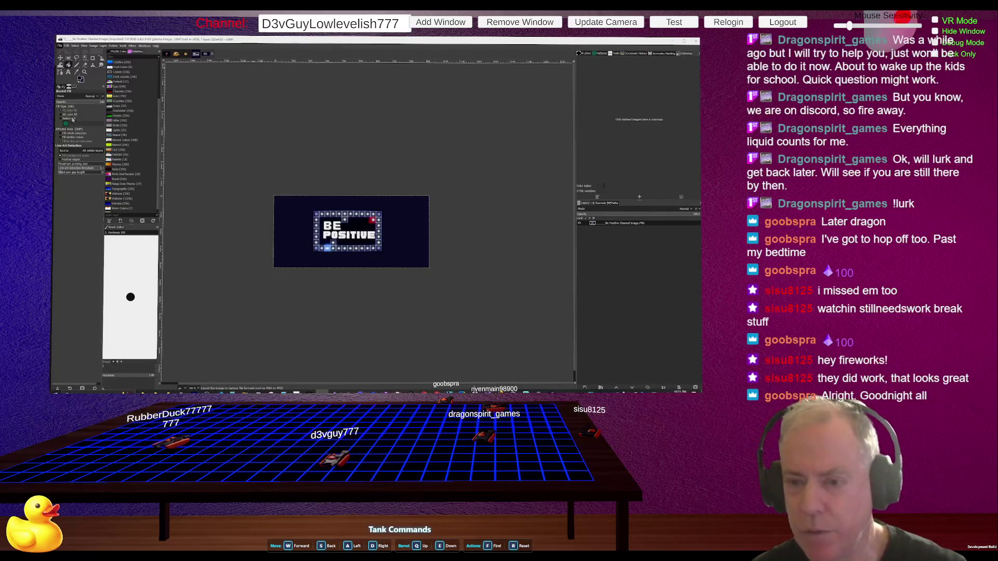
# Step: Reload the Be Positive! store page and compare it with Untethered's page before returning to GIMP
pyautogui.hotkey('alt', 'Tab')
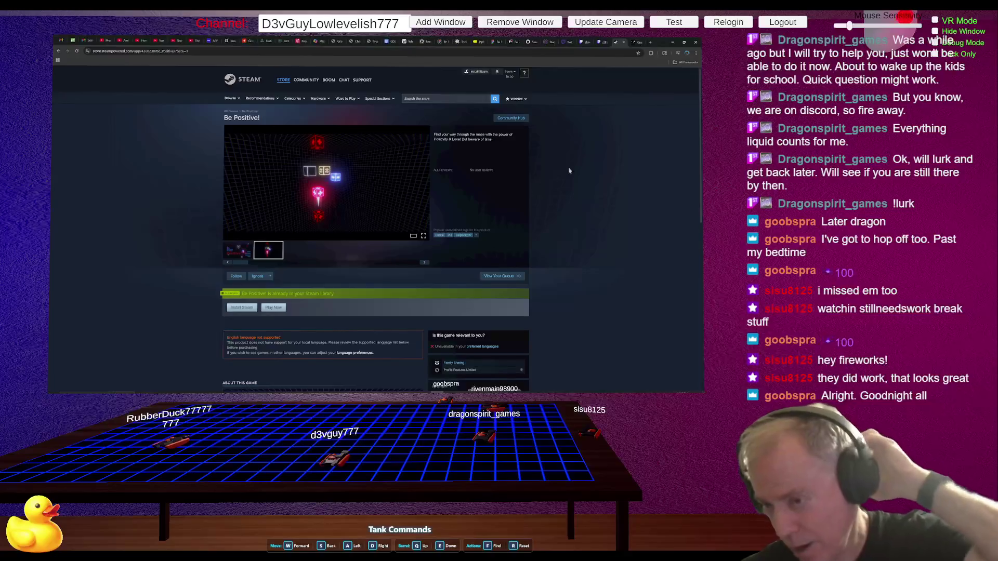
pyautogui.click(77, 52)
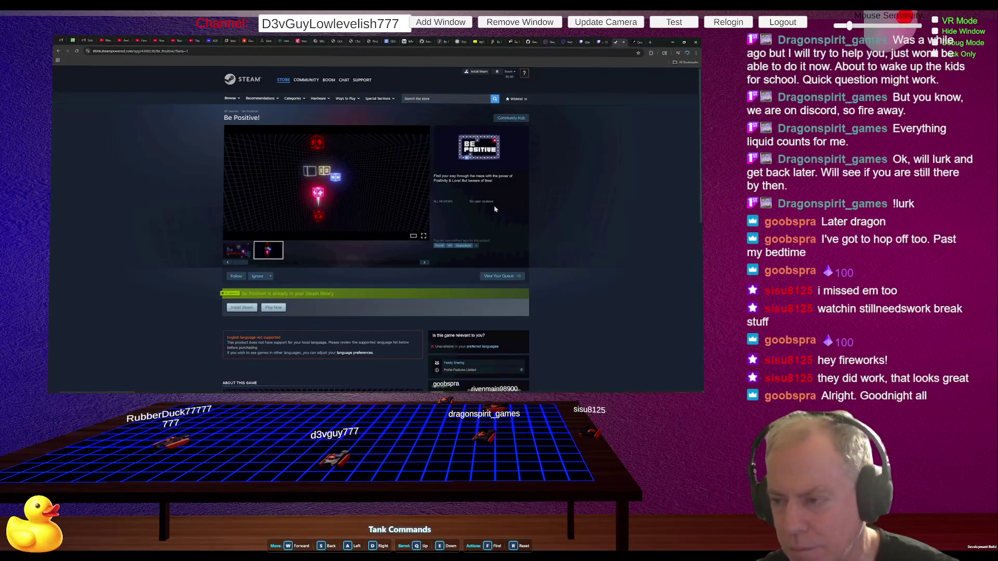
pyautogui.hotkey('alt', 'Tab')
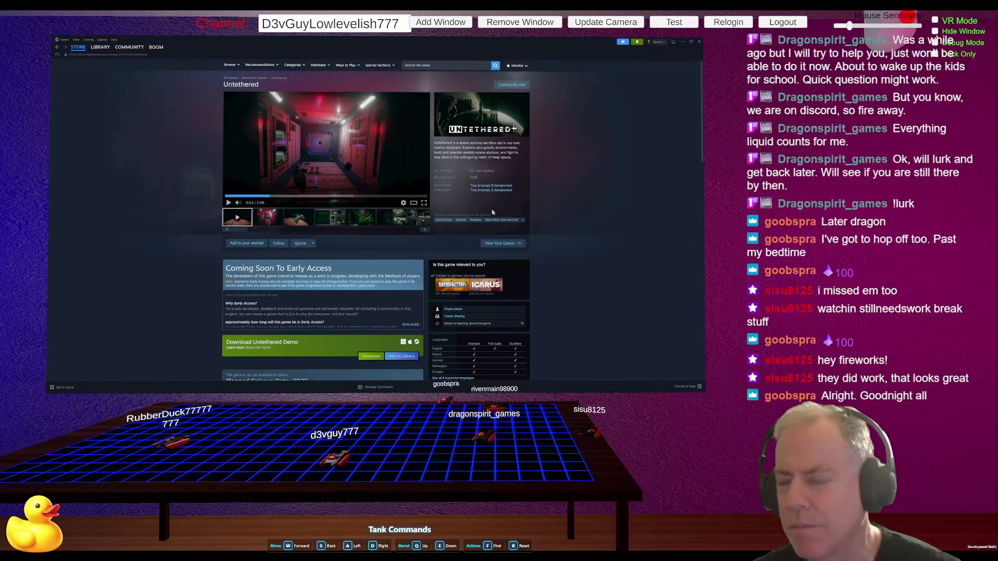
pyautogui.hotkey('alt', 'Tab')
pyautogui.hotkey('alt', 'Tab')
pyautogui.hotkey('alt', 'Tab')
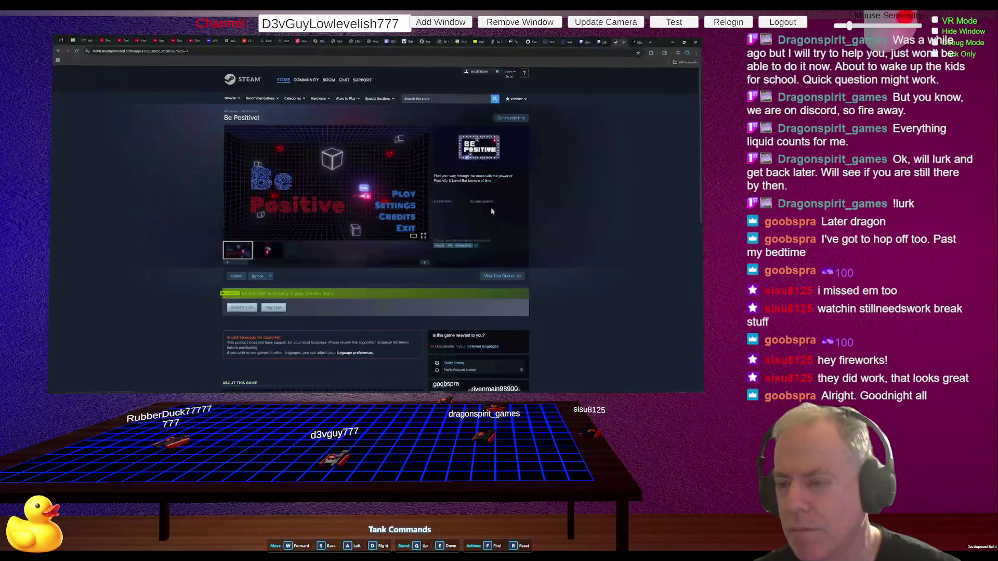
pyautogui.hotkey('alt', 'Tab')
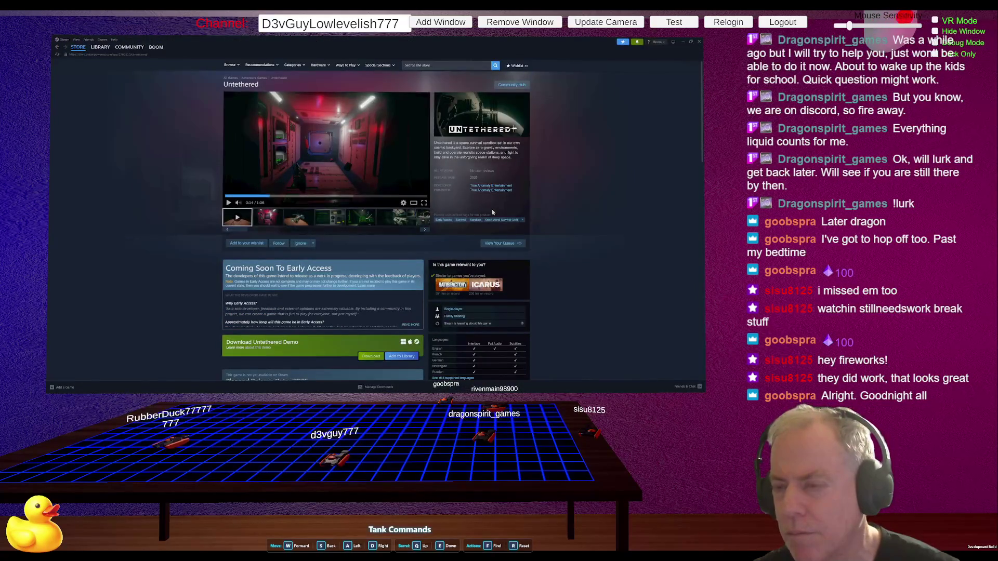
pyautogui.hotkey('alt', 'Tab')
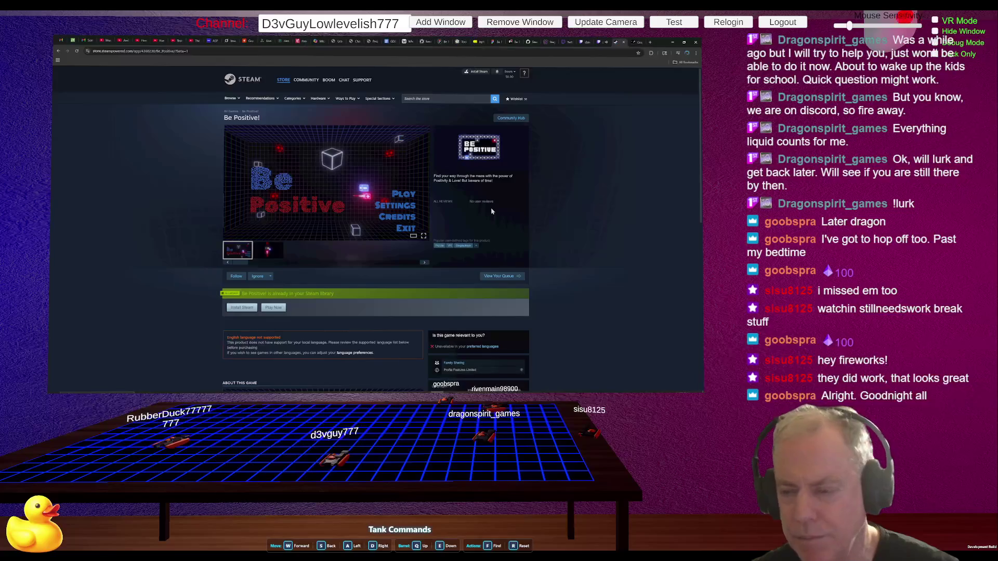
pyautogui.hotkey('alt', 'Tab')
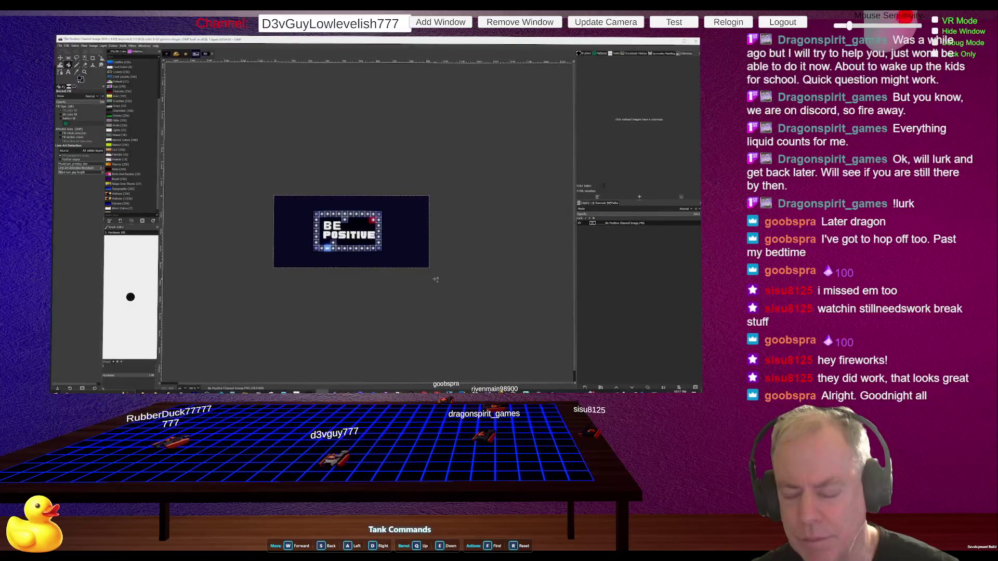
pyautogui.scroll(2, 355, 265)
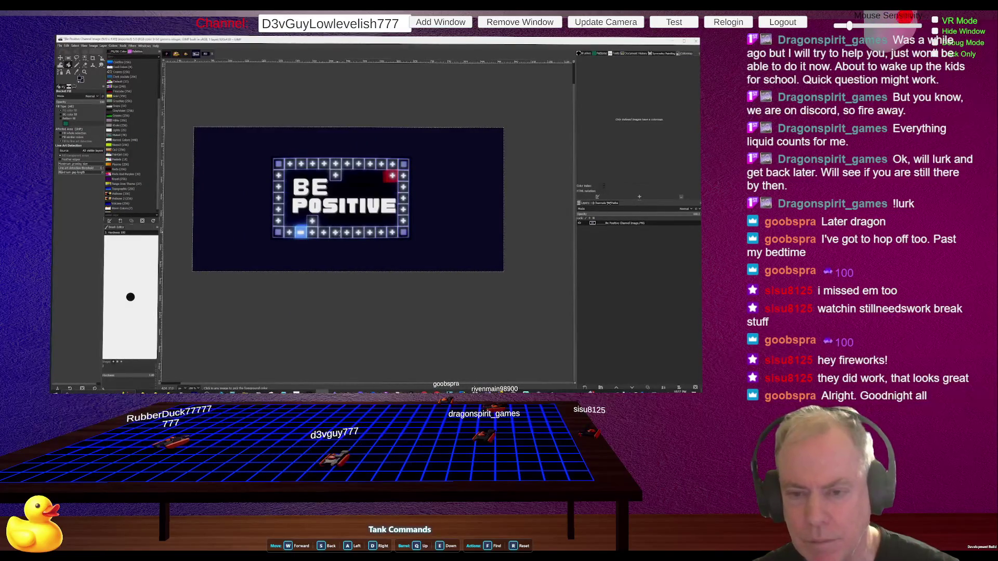
pyautogui.click(93, 45)
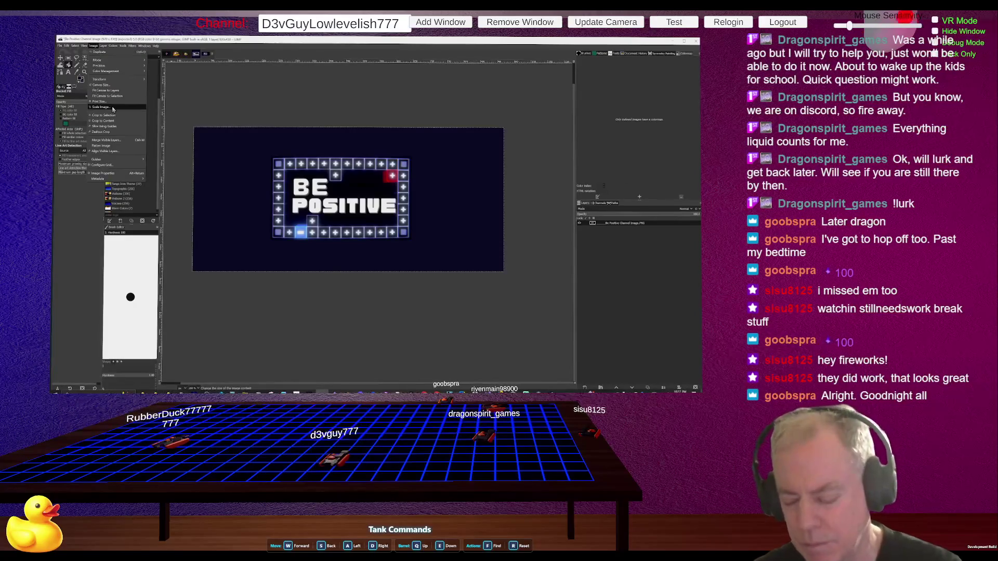
pyautogui.press('Escape')
pyautogui.scroll(1, 396, 252)
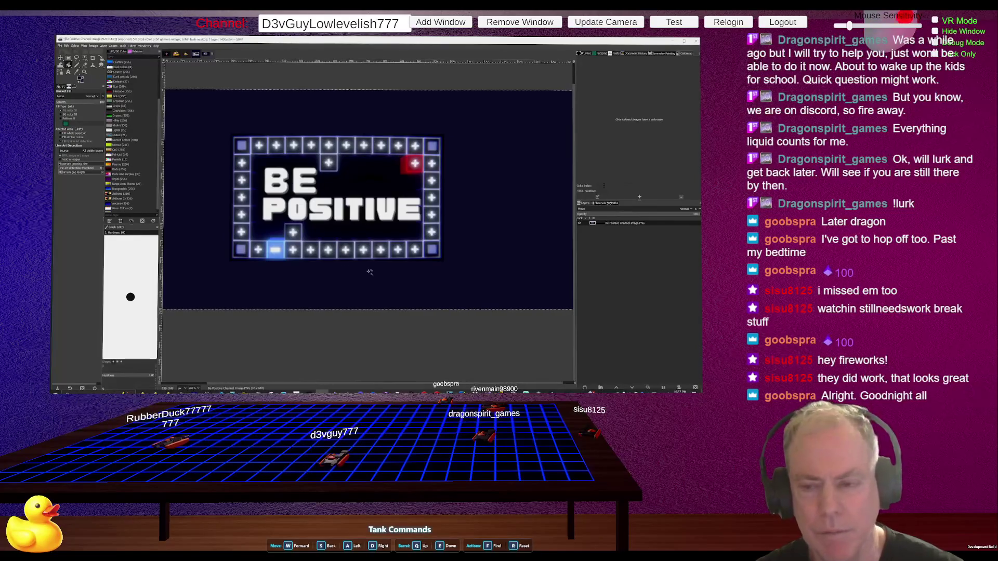
pyautogui.scroll(-2, 335, 223)
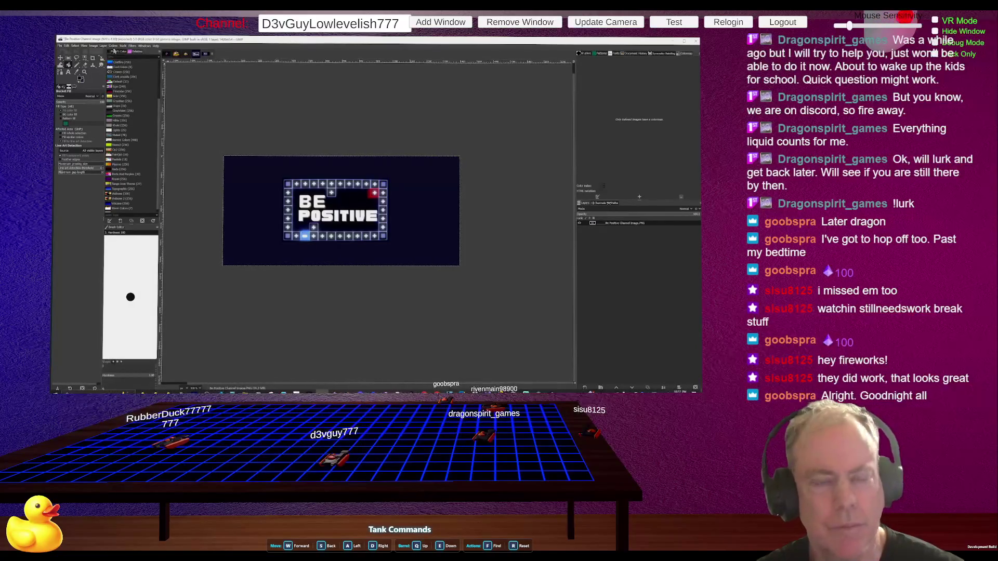
pyautogui.click(94, 46)
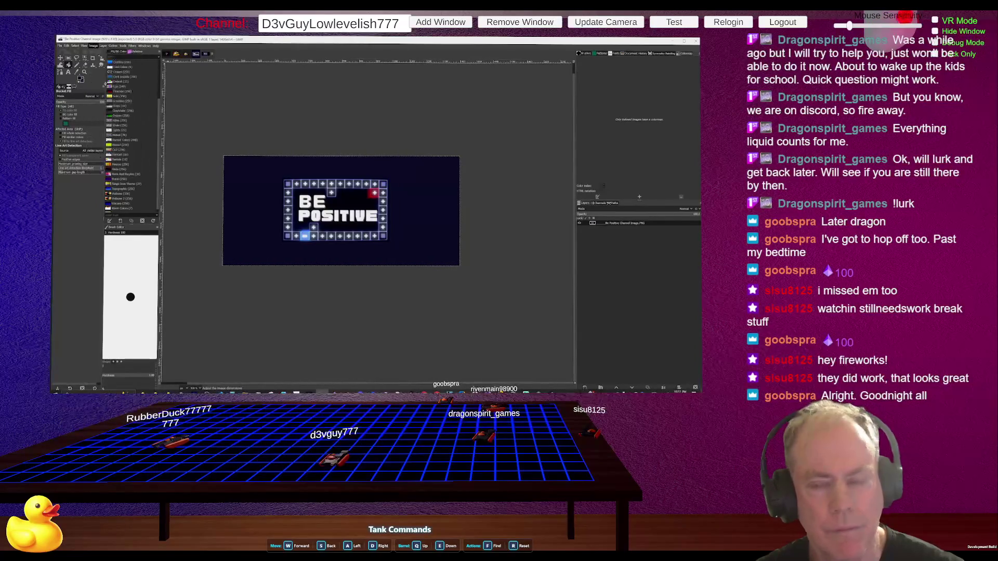
pyautogui.click(105, 85)
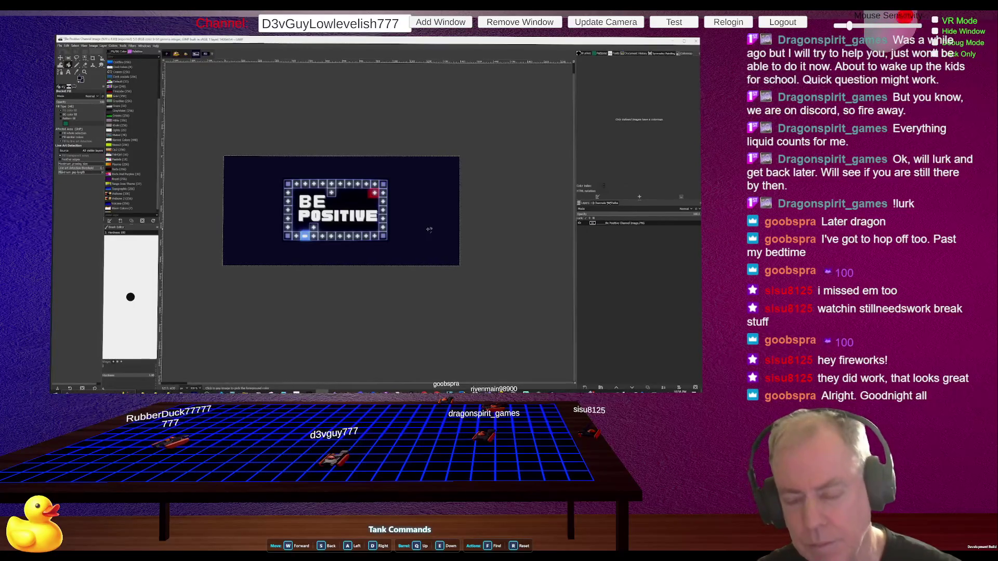
# Step: Scale the zoomed-out Be Positive image up, then bring up Canvas Size to enlarge the canvas
pyautogui.press('-')
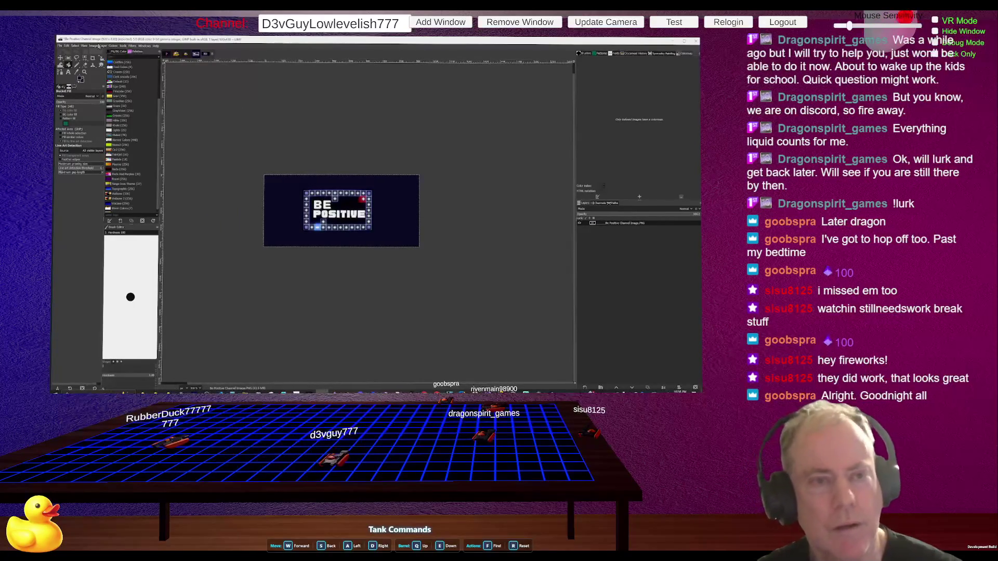
pyautogui.click(96, 46)
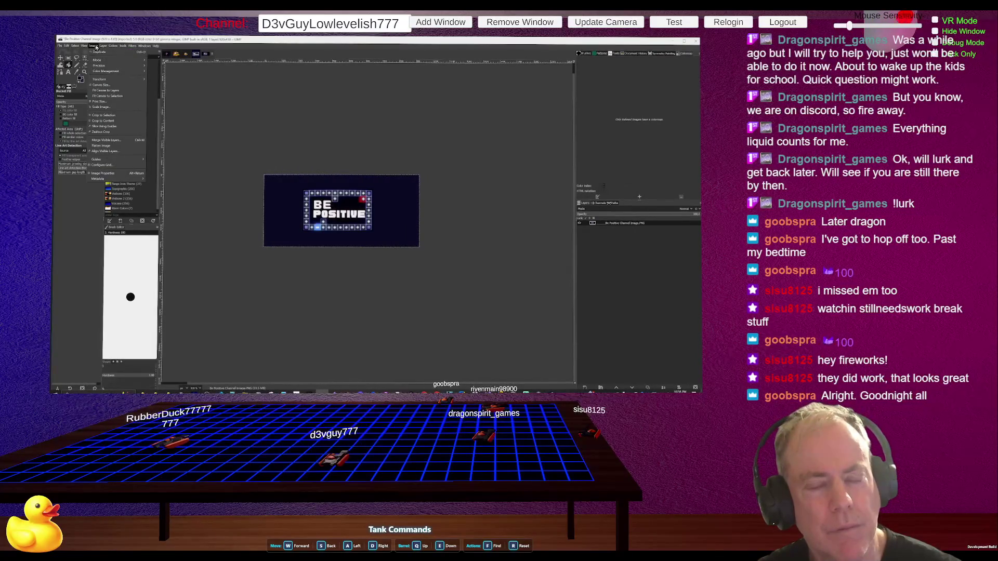
pyautogui.click(112, 107)
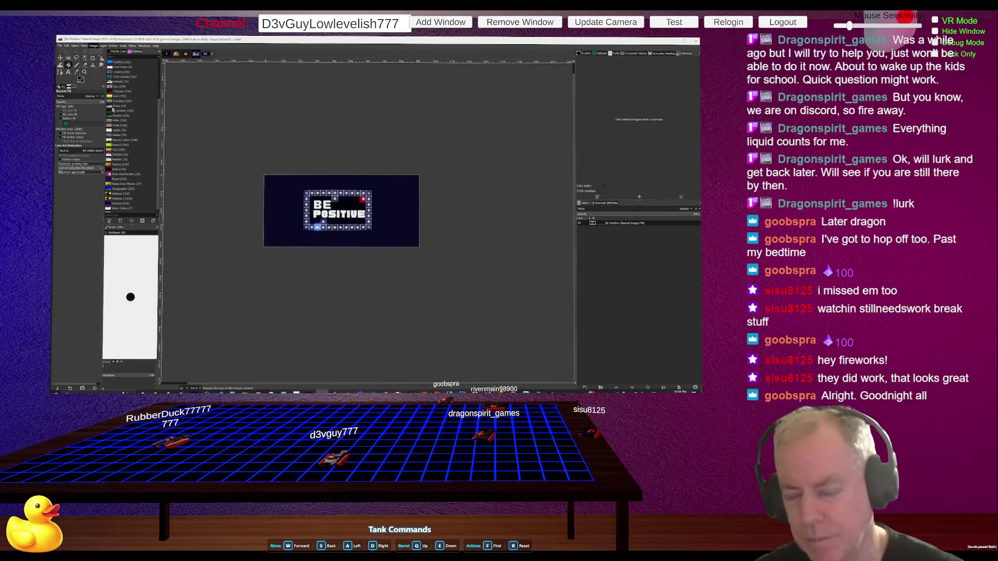
pyautogui.press('Return')
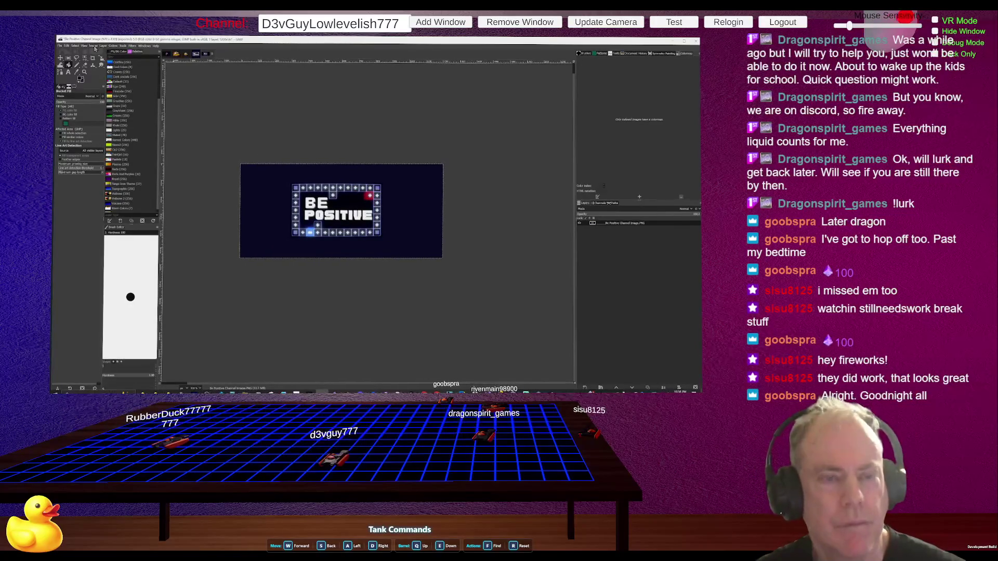
pyautogui.click(94, 46)
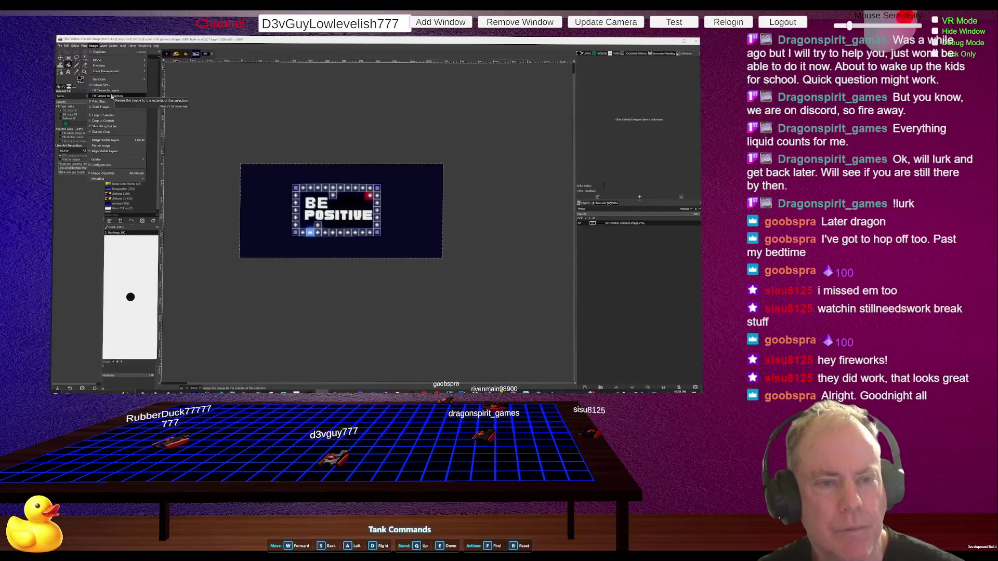
pyautogui.click(109, 87)
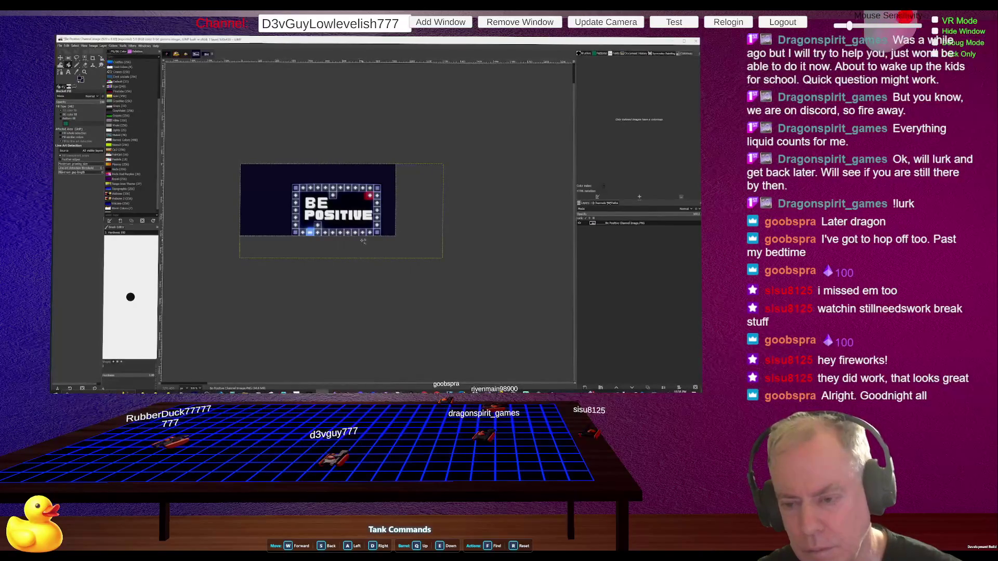
# Step: Revisit Canvas Size, then drag the logo layer up-left to centre it on the enlarged canvas
pyautogui.click(103, 45)
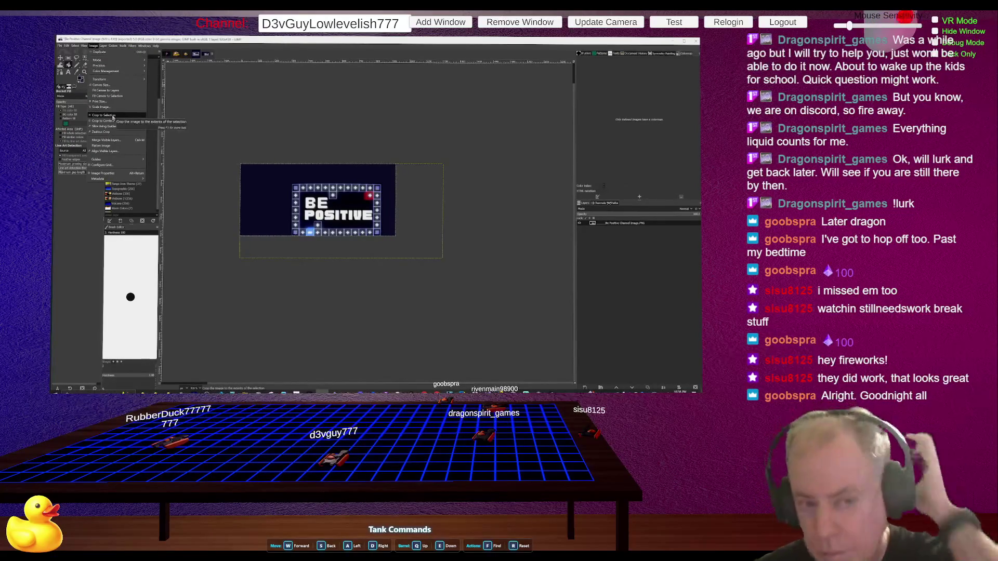
pyautogui.click(110, 86)
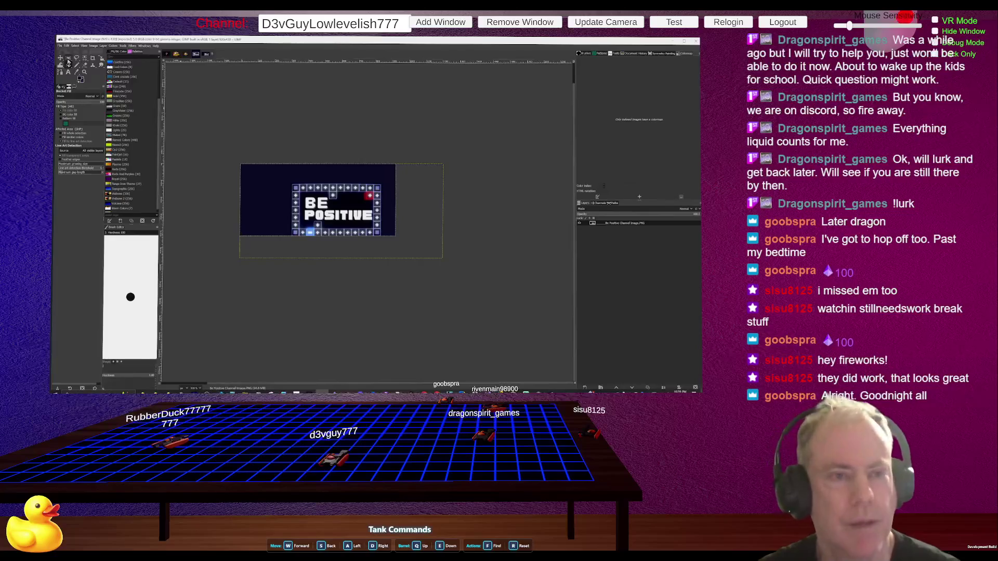
pyautogui.click(61, 58)
pyautogui.moveTo(338, 208); pyautogui.dragTo(322, 197)
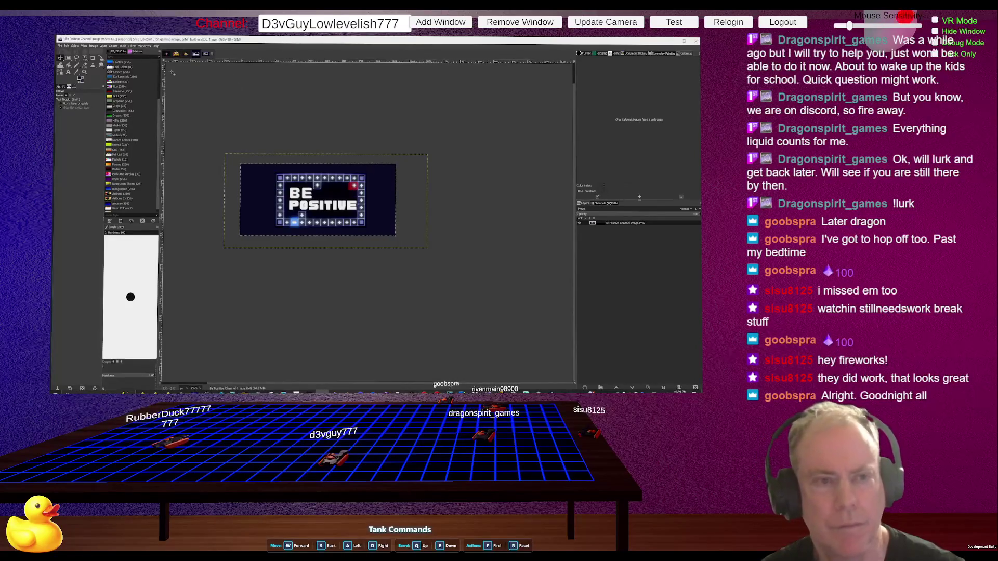
pyautogui.click(60, 46)
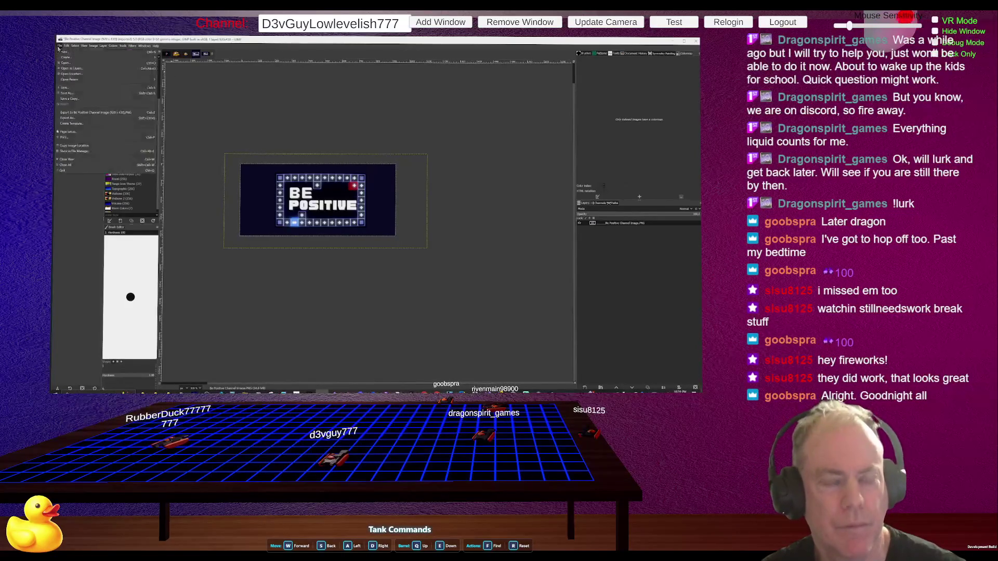
# Step: Export the re-centred image over the existing Be Positive PNG file
pyautogui.click(86, 113)
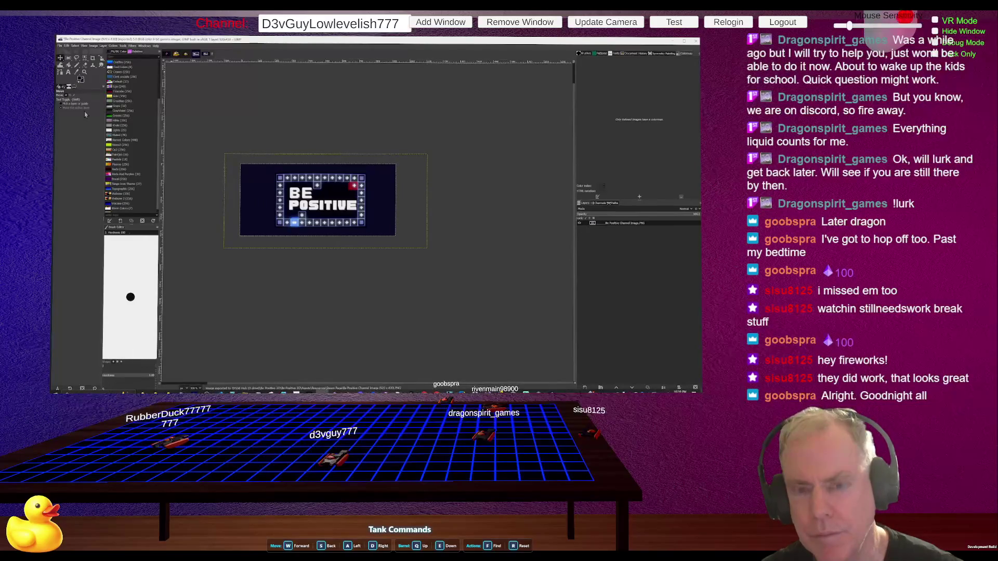
pyautogui.press('alt')
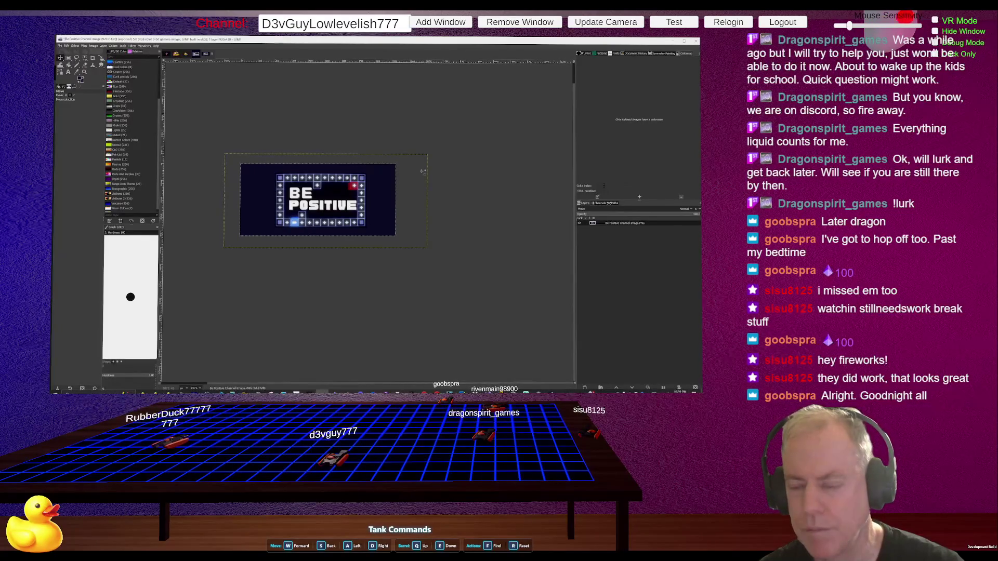
pyautogui.click(63, 47)
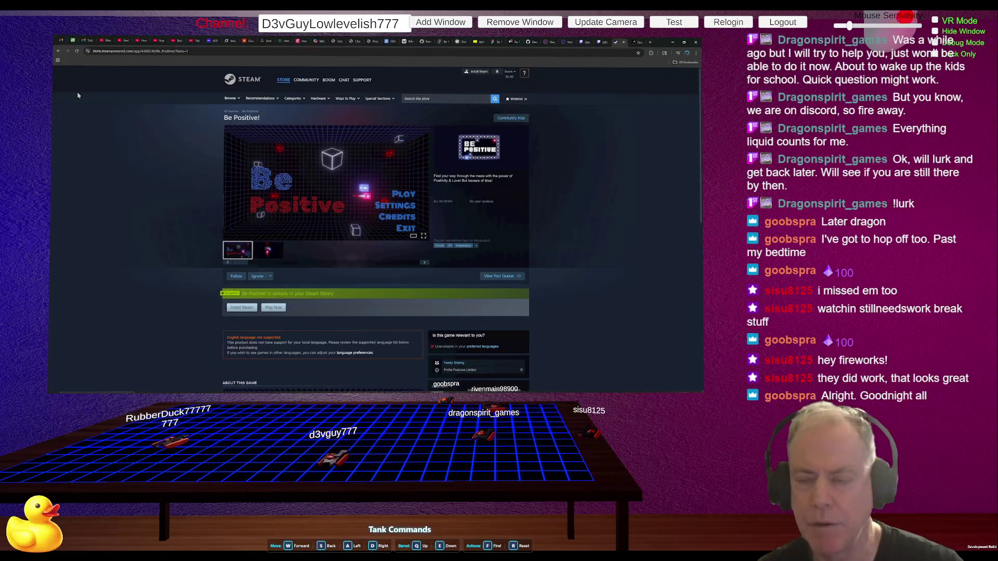
pyautogui.hotkey('alt', 'Tab')
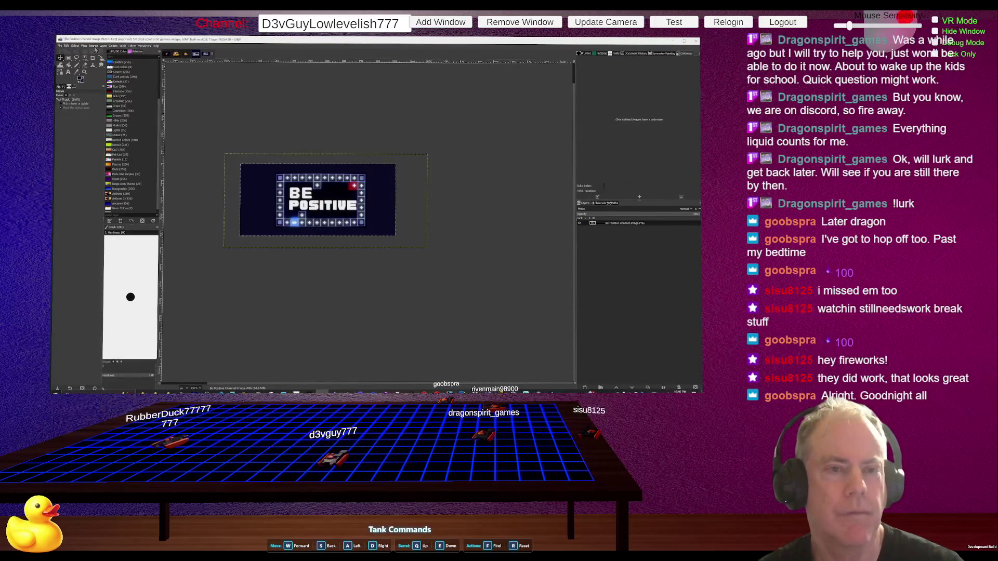
# Step: Scale the Be Positive image to a larger size, then bring the browser's store page forward
pyautogui.click(94, 46)
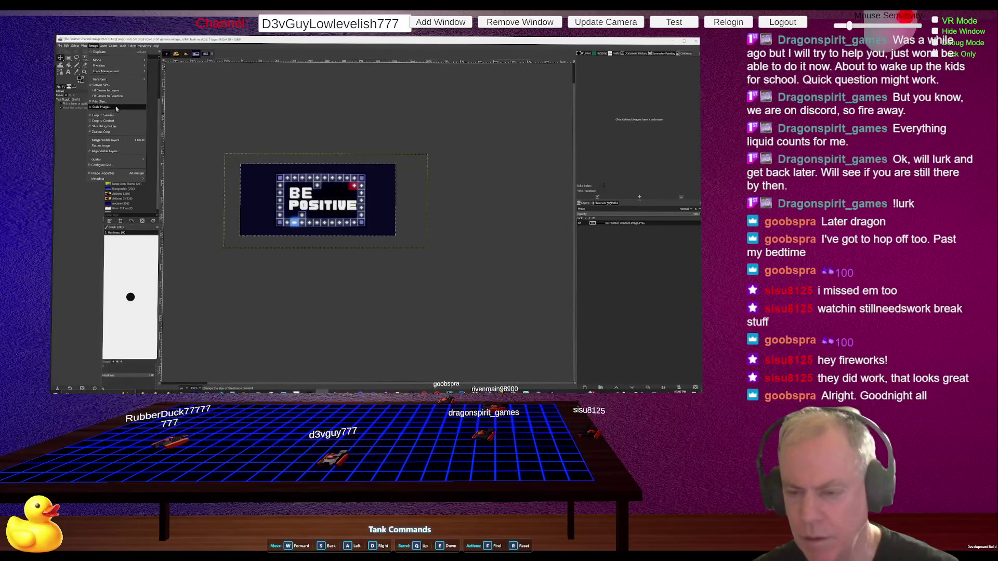
pyautogui.press('Escape')
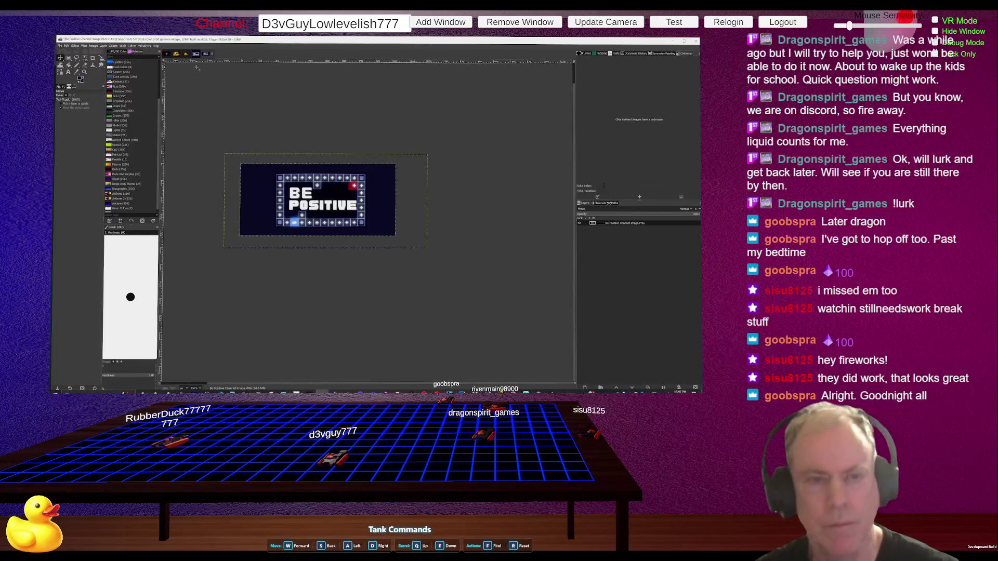
pyautogui.click(95, 48)
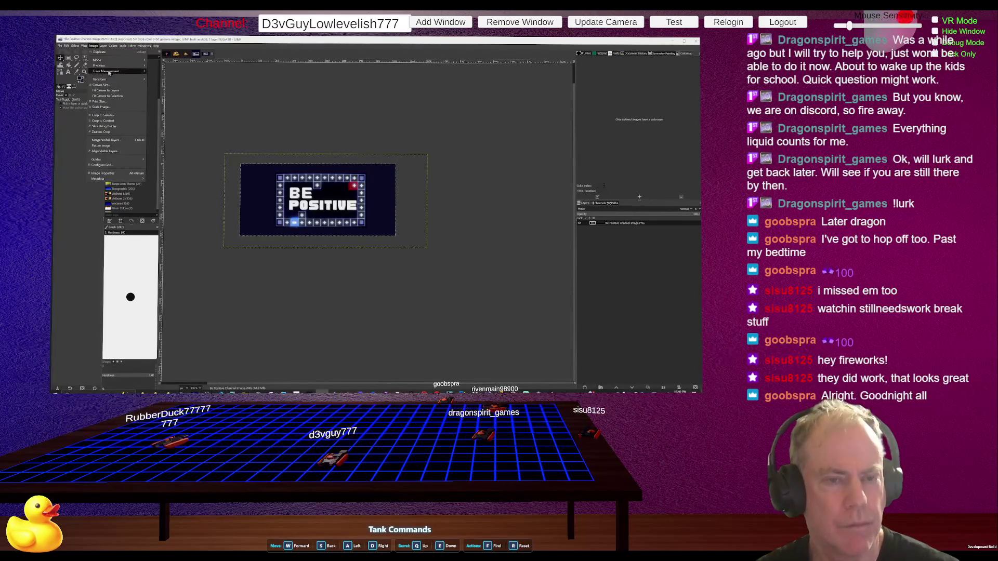
pyautogui.click(110, 108)
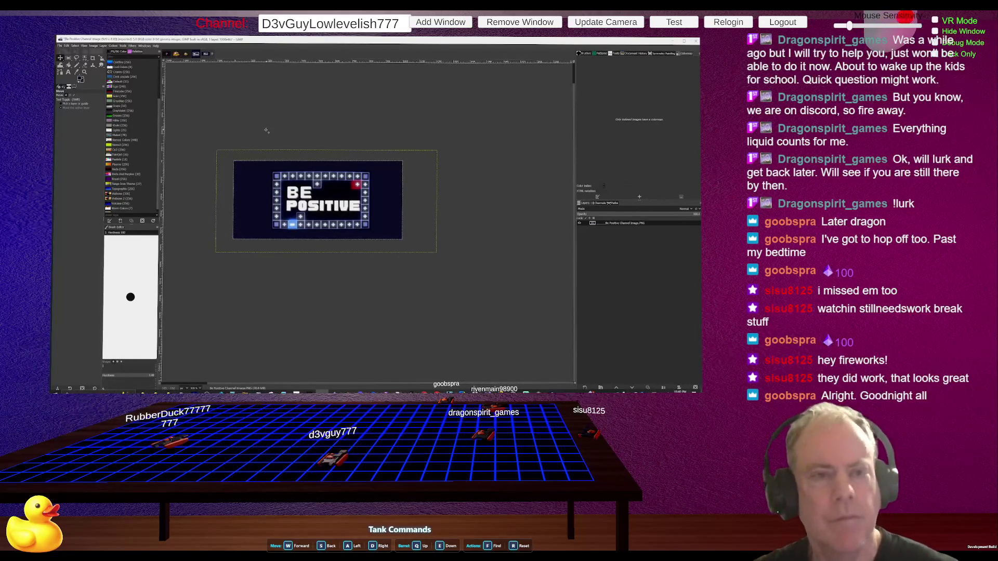
pyautogui.click(94, 46)
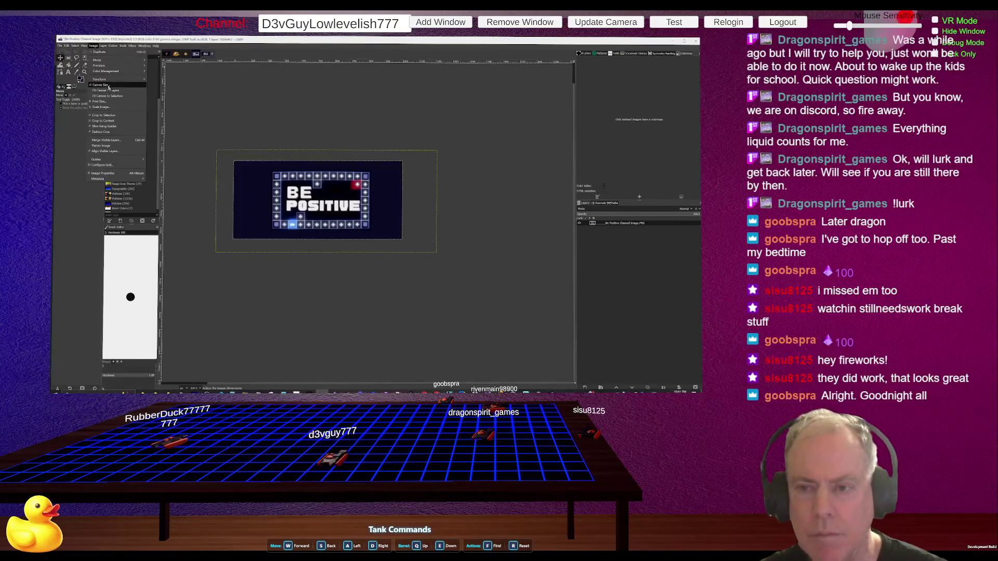
pyautogui.hotkey('alt', 'Tab')
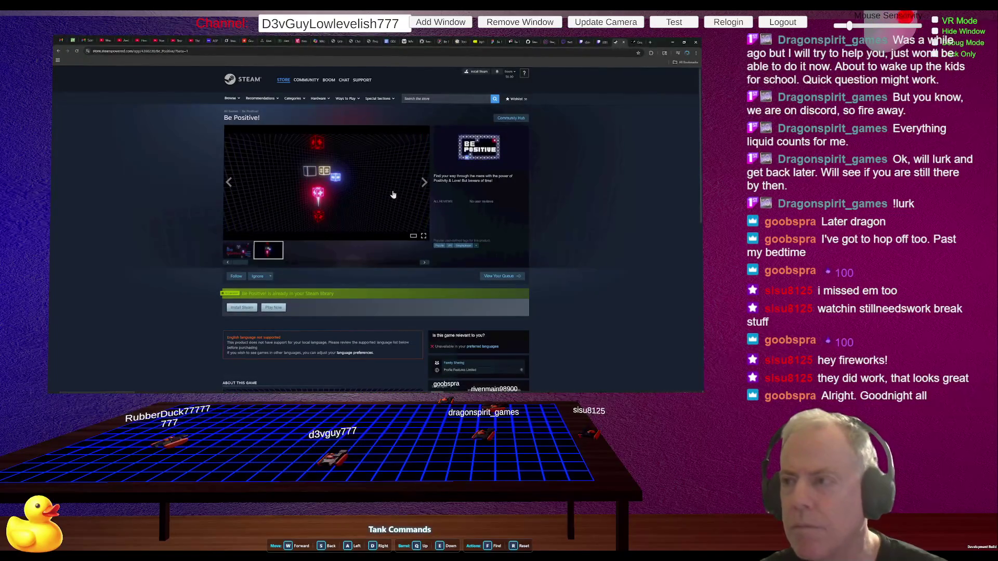
# Step: Raise the Twitch stream quality from 360p to 1080p (Source), then go back to GIMP
pyautogui.click(600, 44)
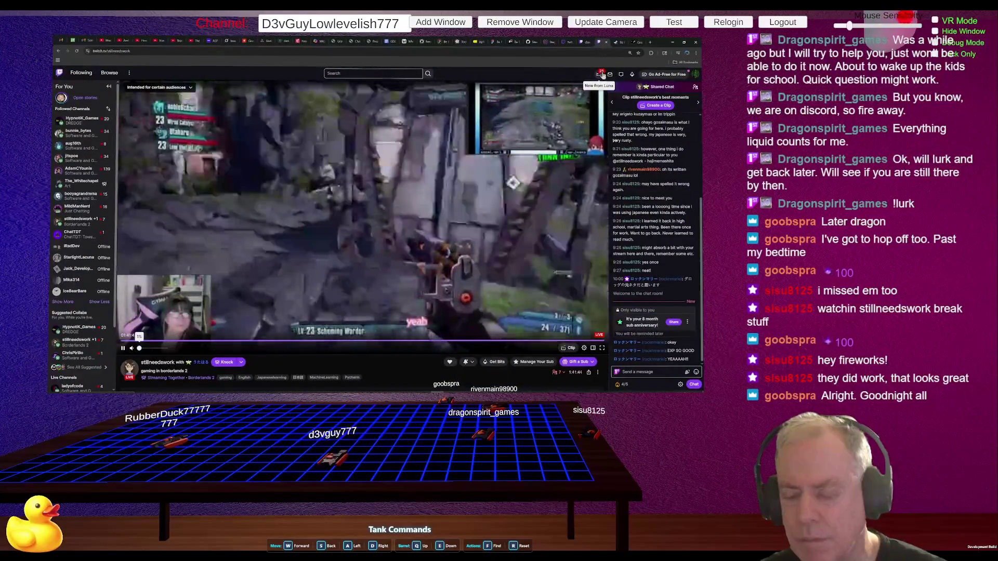
pyautogui.click(584, 348)
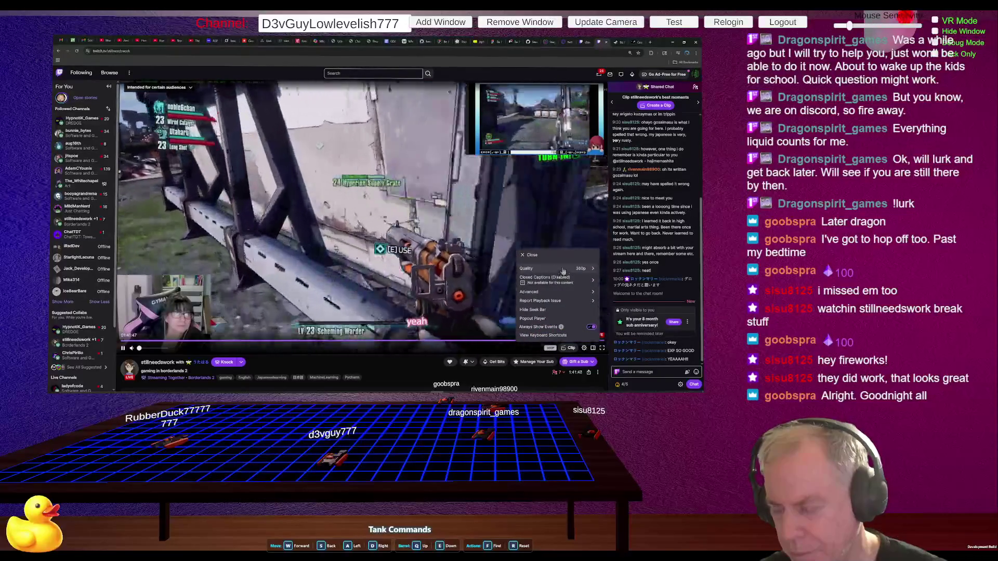
pyautogui.click(563, 270)
pyautogui.click(542, 322)
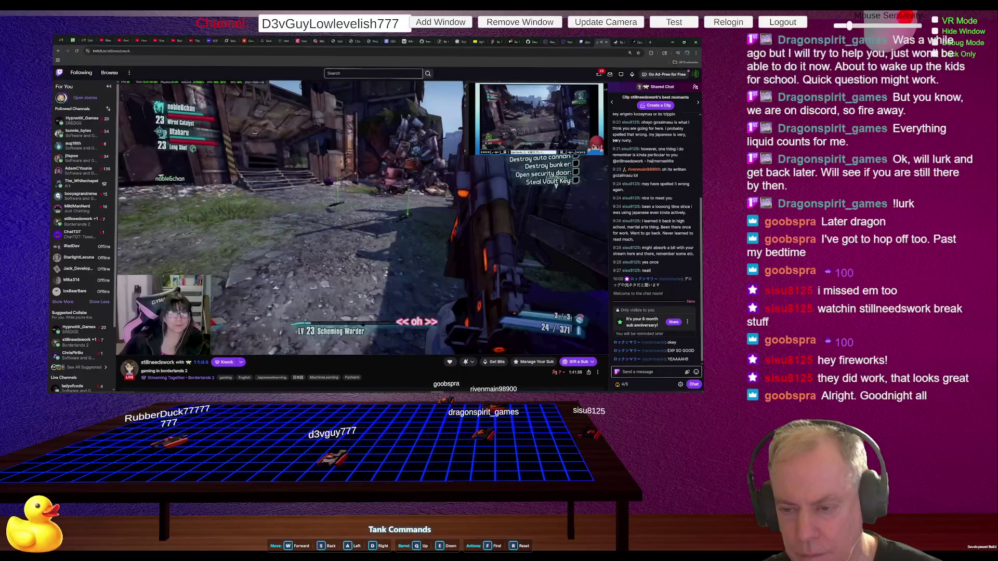
pyautogui.hotkey('alt', 'Tab')
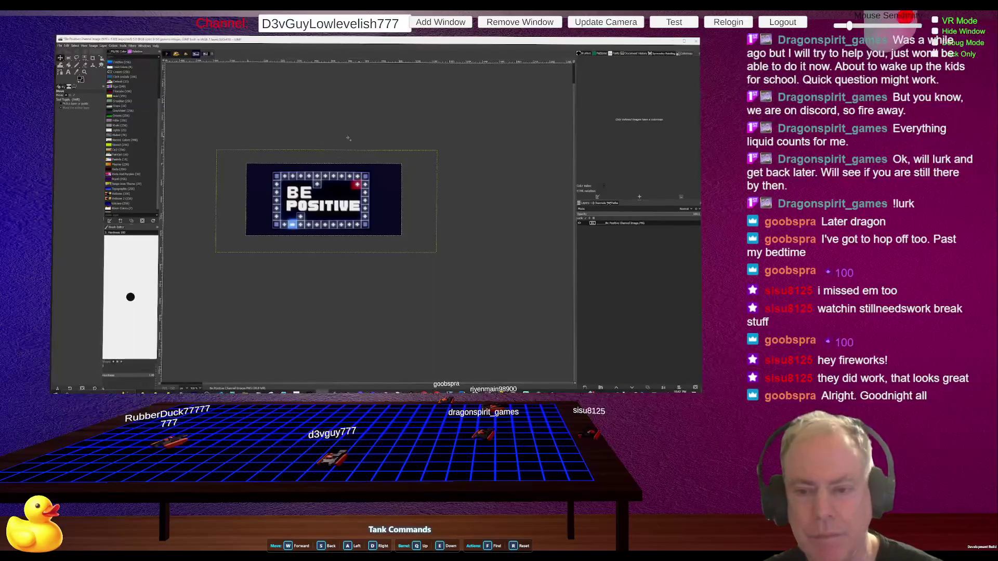
# Step: Nudge the artwork slightly right, save the working image and export the capsule as PNG
pyautogui.moveTo(328, 208); pyautogui.dragTo(330, 207)
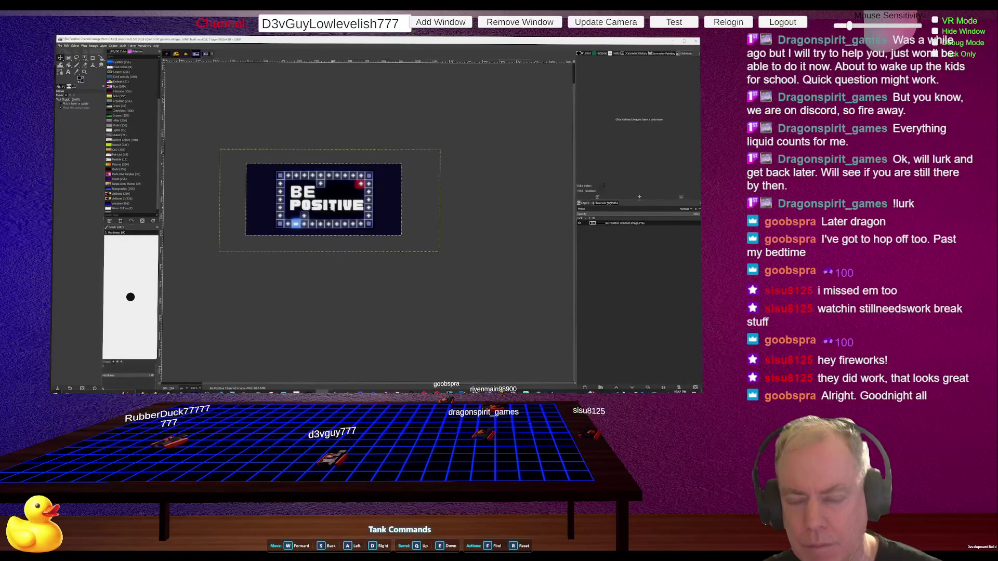
pyautogui.click(61, 47)
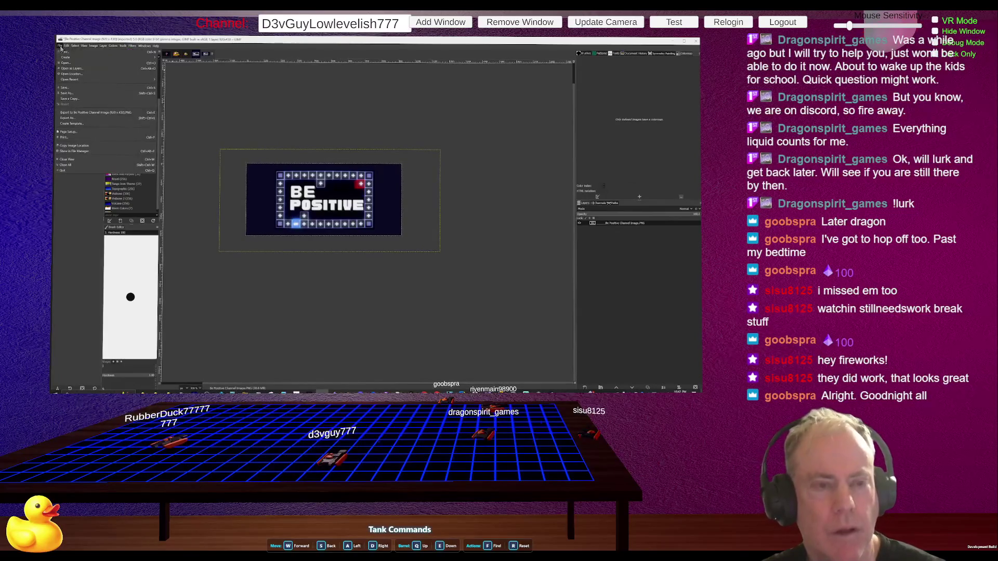
pyautogui.click(65, 88)
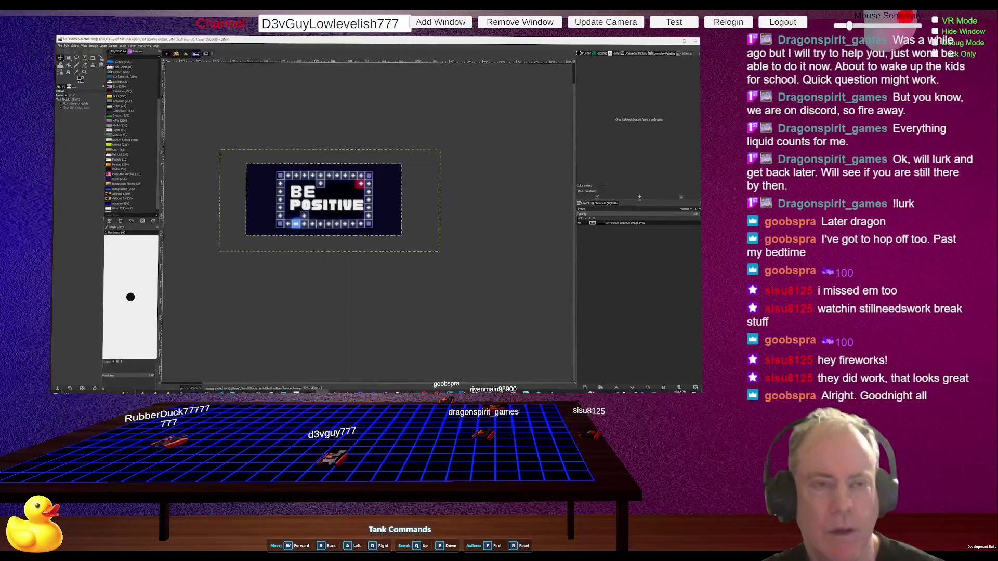
pyautogui.click(61, 46)
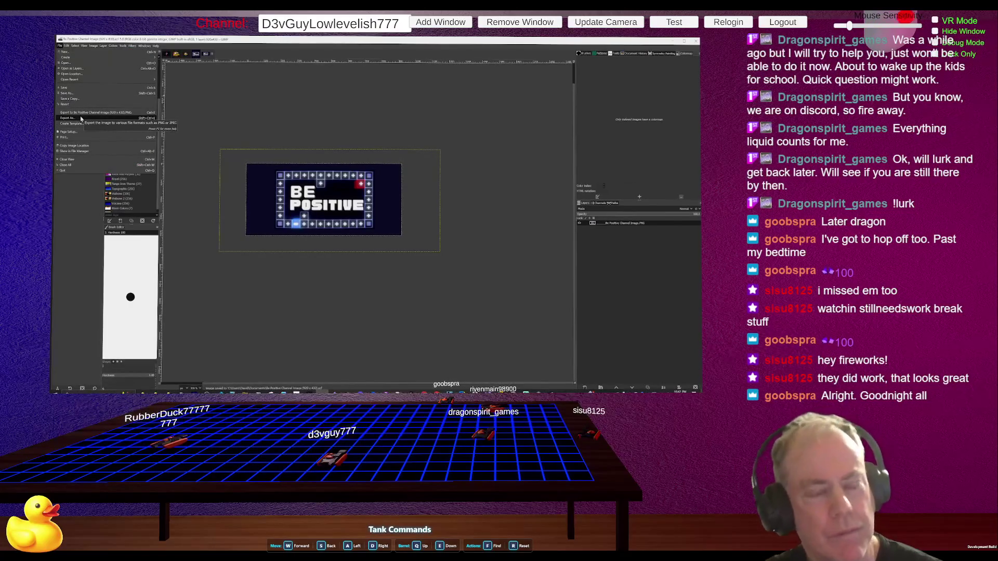
pyautogui.click(81, 114)
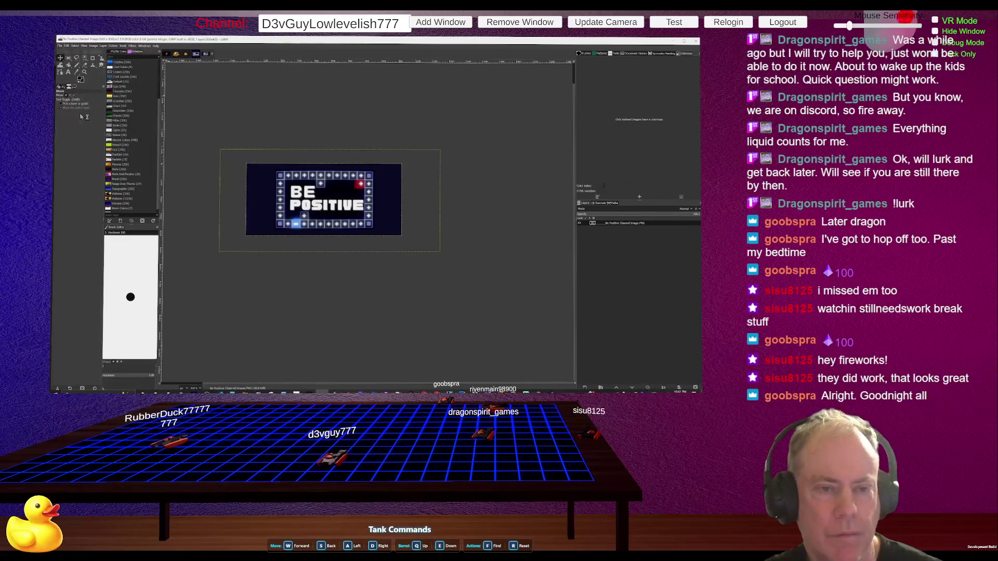
pyautogui.press('alt')
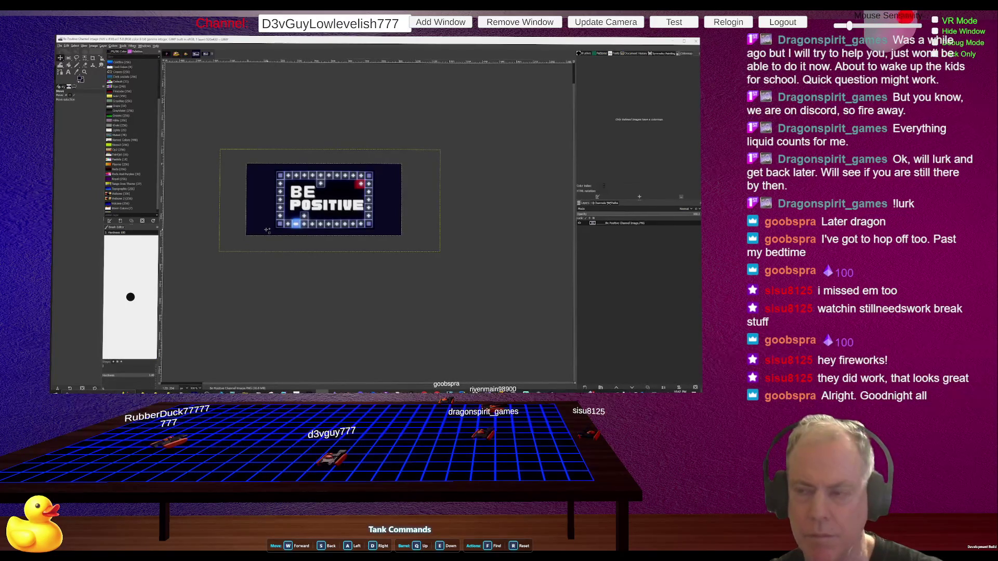
pyautogui.hotkey('alt', 'Tab')
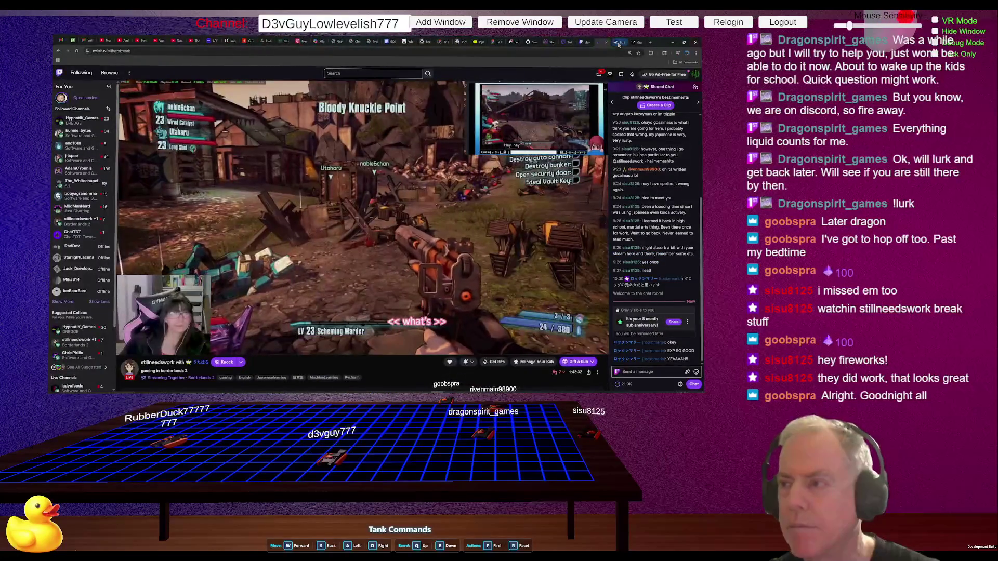
# Step: Reload the Be Positive Steam store tab to check the new capsule, then switch to ChatGPT
pyautogui.click(619, 44)
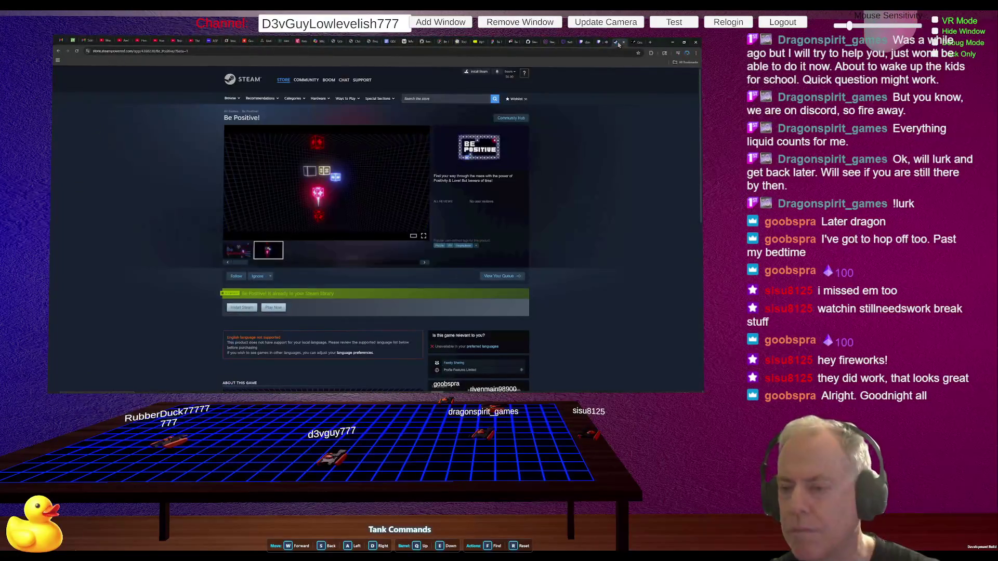
pyautogui.click(77, 52)
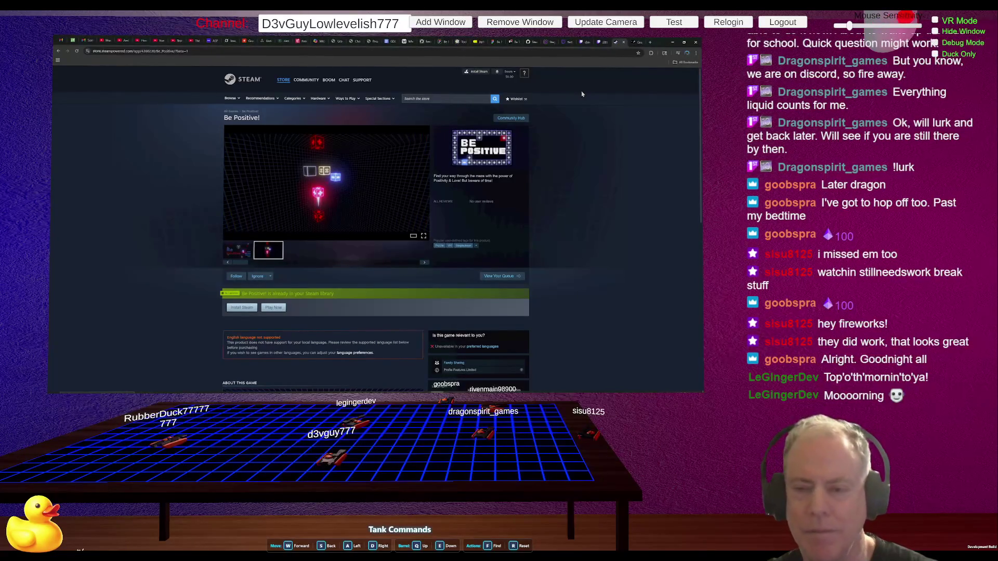
pyautogui.hotkey('alt', 'Tab')
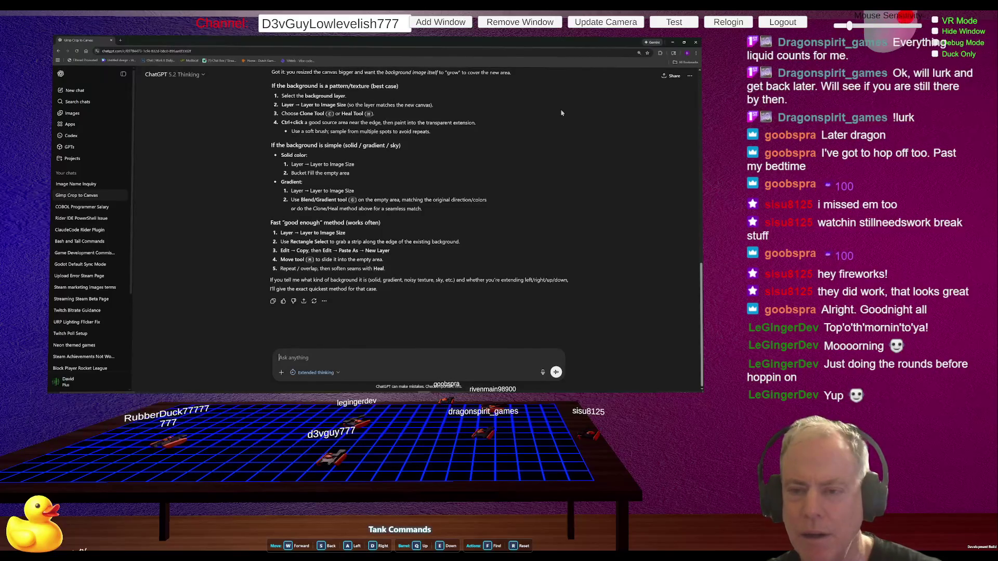
# Step: Switch from the ChatGPT window back to the Be Positive! Steam store page
pyautogui.hotkey('alt', 'Tab')
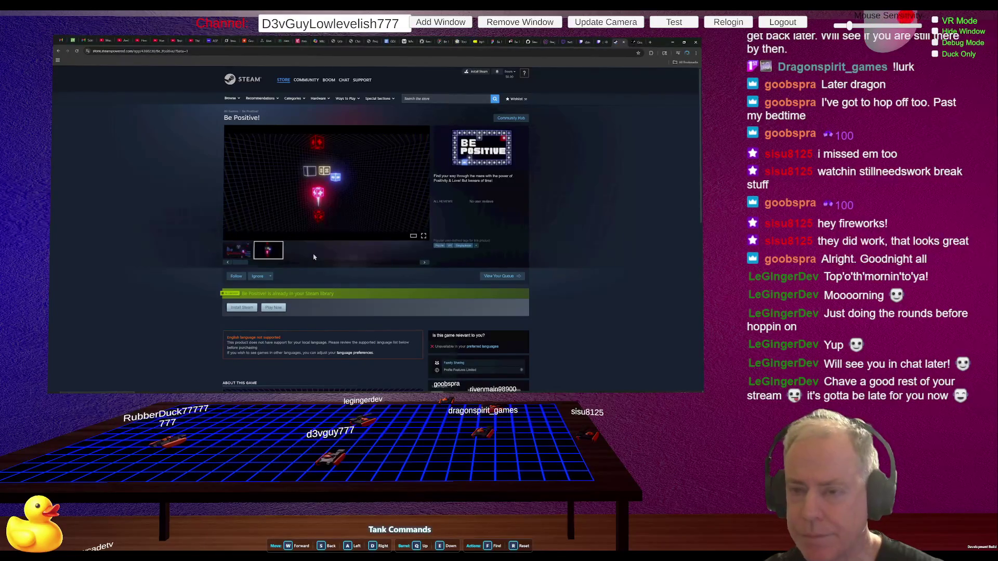
# Step: After looking over the store page, switch to the Gimp Crop to Canvas ChatGPT chat
pyautogui.hotkey('alt', 'Tab')
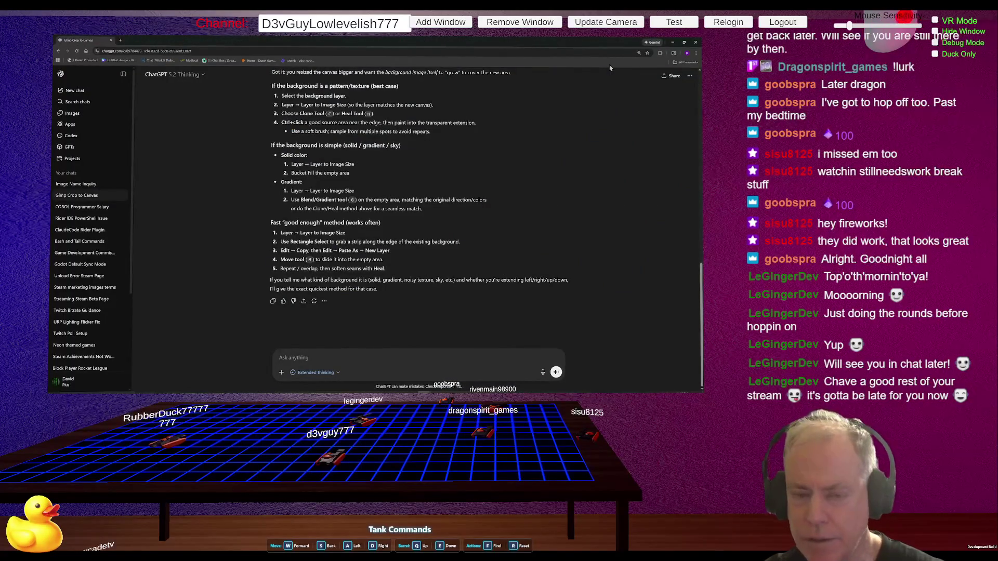
# Step: Leave ChatGPT for the browser window and open a new Chrome tab
pyautogui.hotkey('alt', 'Tab')
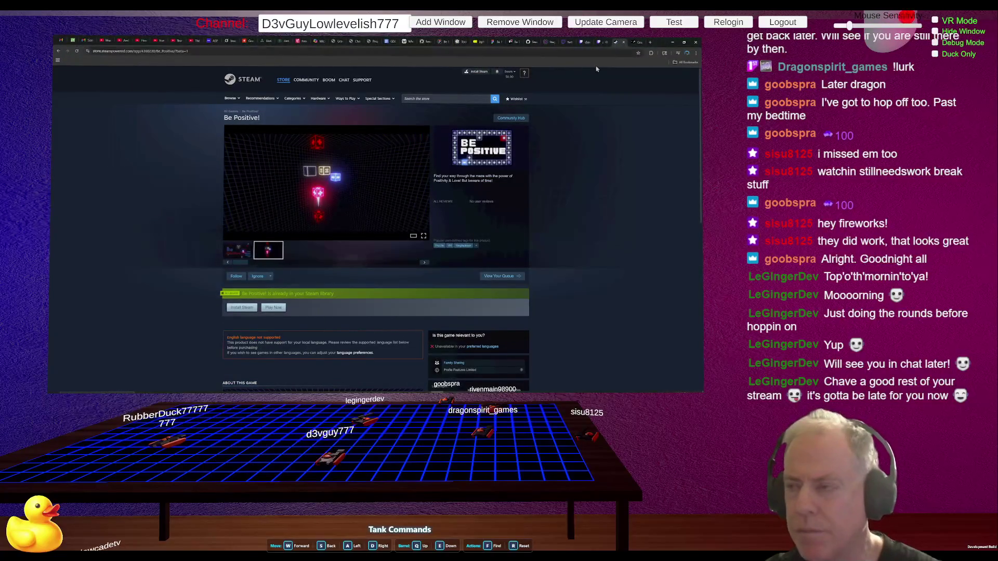
pyautogui.click(650, 42)
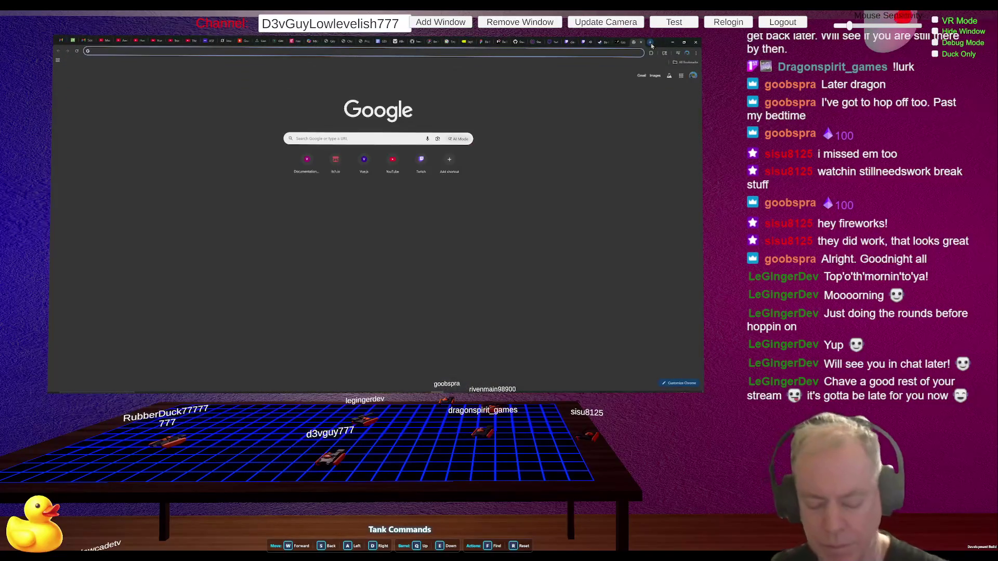
# Step: Search Google for steamworks.net and open the Steamworks.NET documentation site
pyautogui.write('stea')
pyautogui.press('Return')
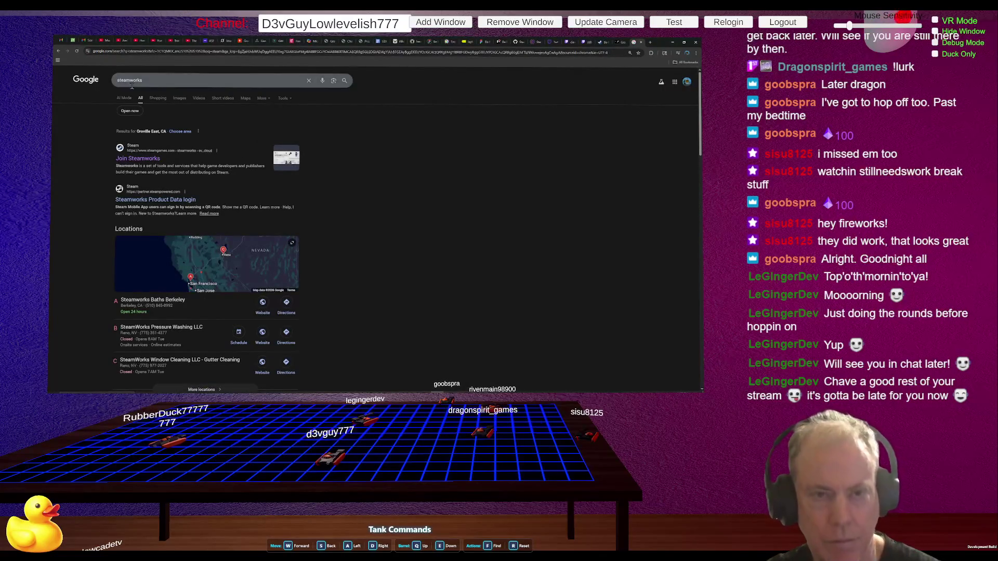
pyautogui.click(157, 81)
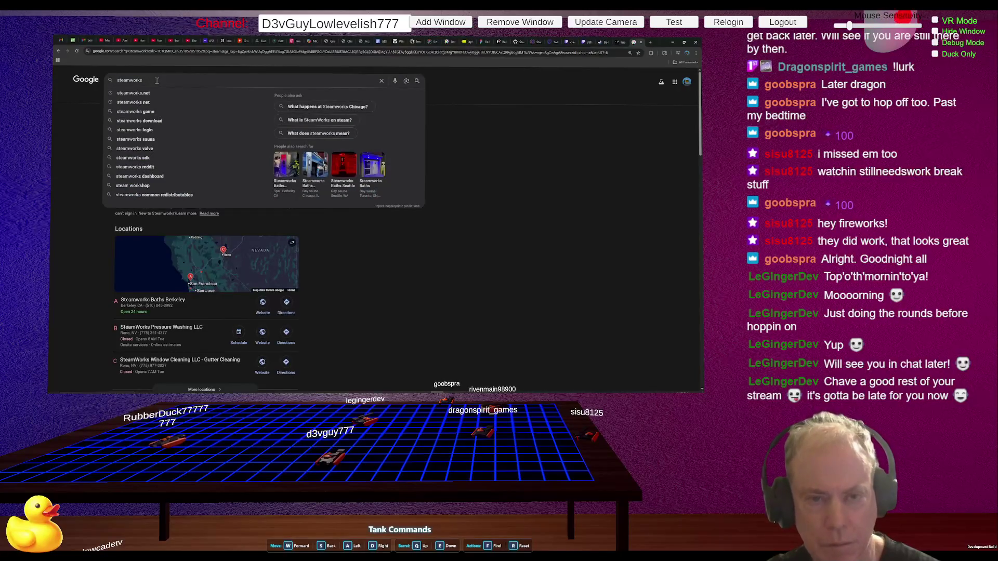
pyautogui.click(168, 93)
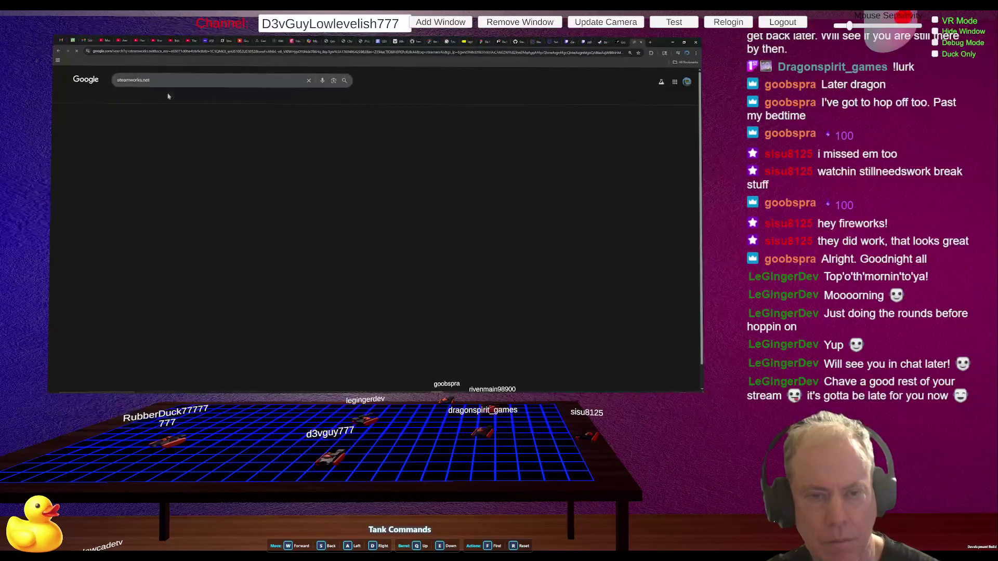
pyautogui.click(190, 130)
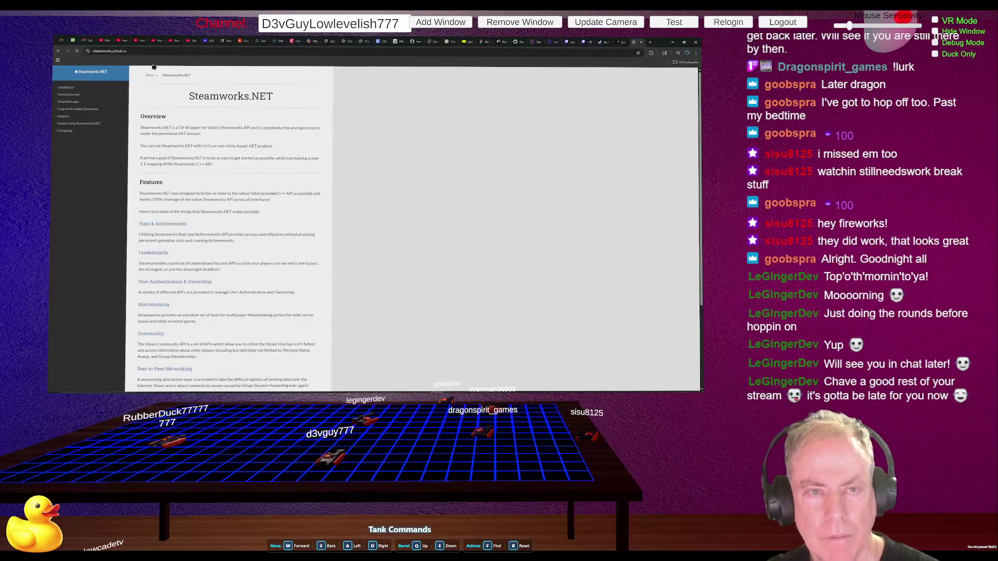
# Step: Go back, search for 'steam games', and open the official Steam store homepage
pyautogui.click(59, 51)
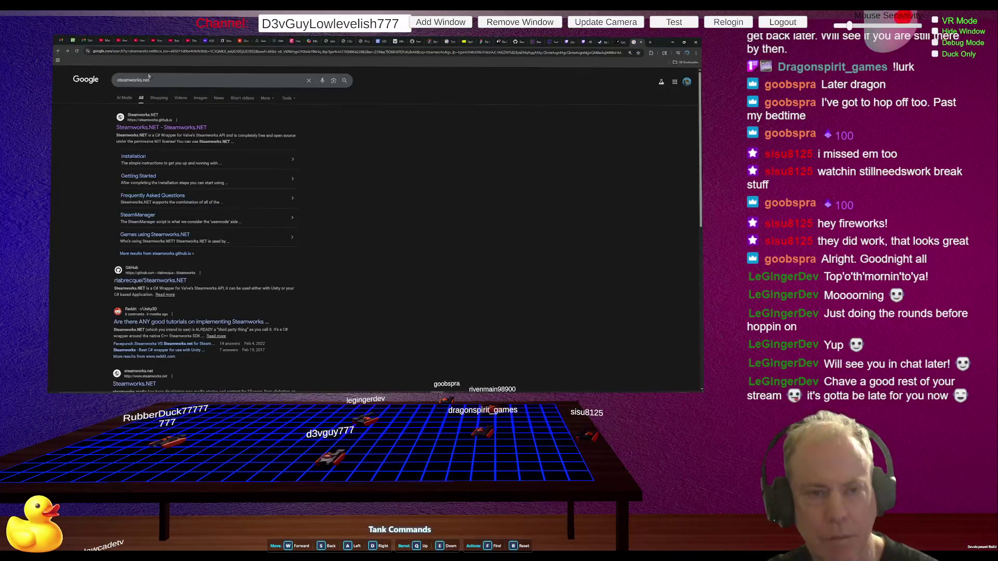
pyautogui.moveTo(151, 80); pyautogui.dragTo(105, 80)
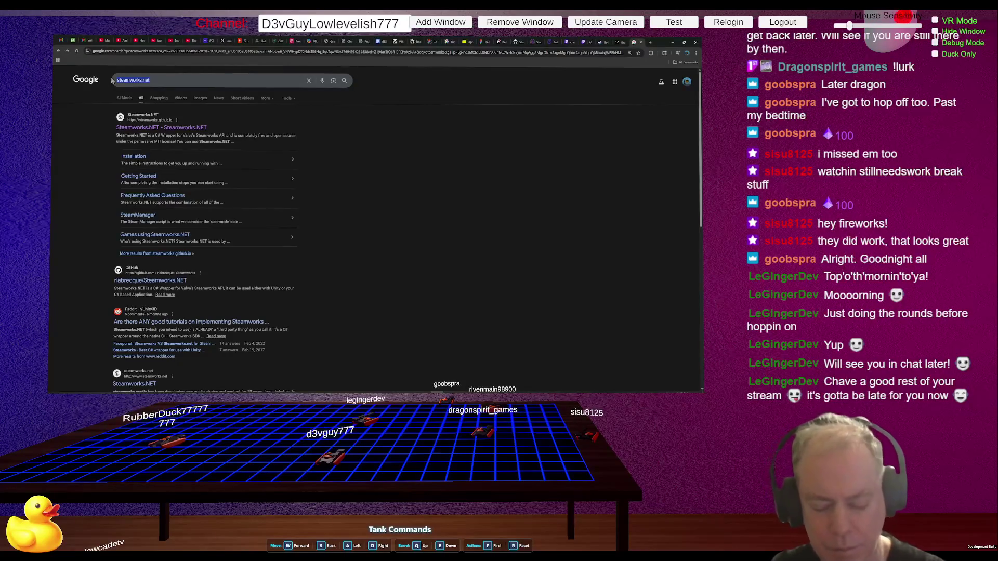
pyautogui.write('steam games')
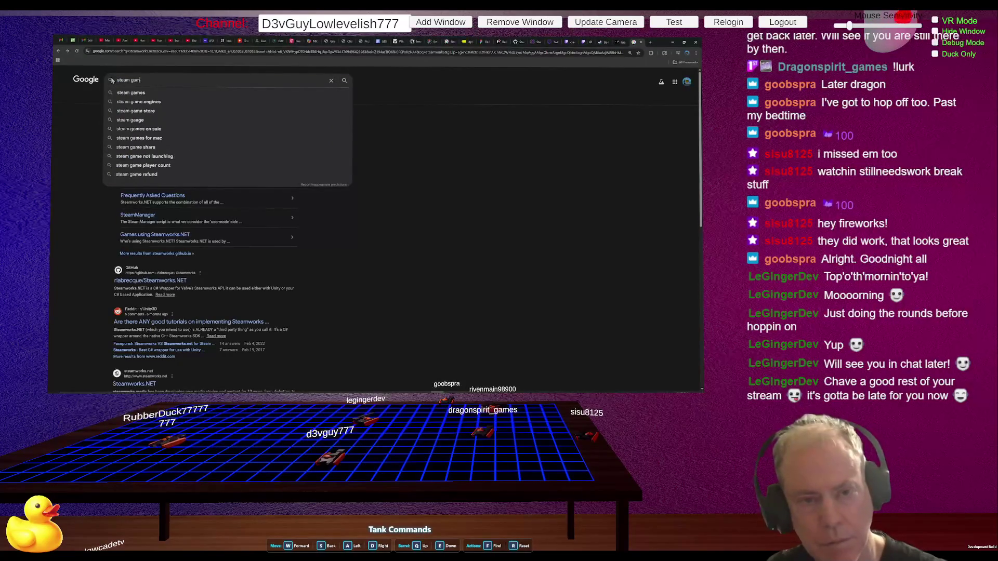
pyautogui.press('Return')
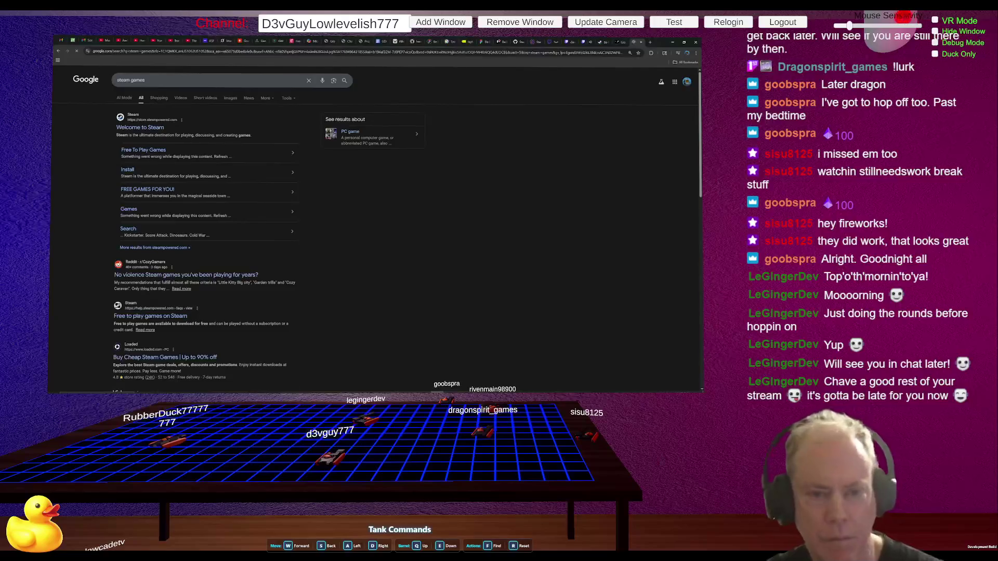
pyautogui.click(135, 130)
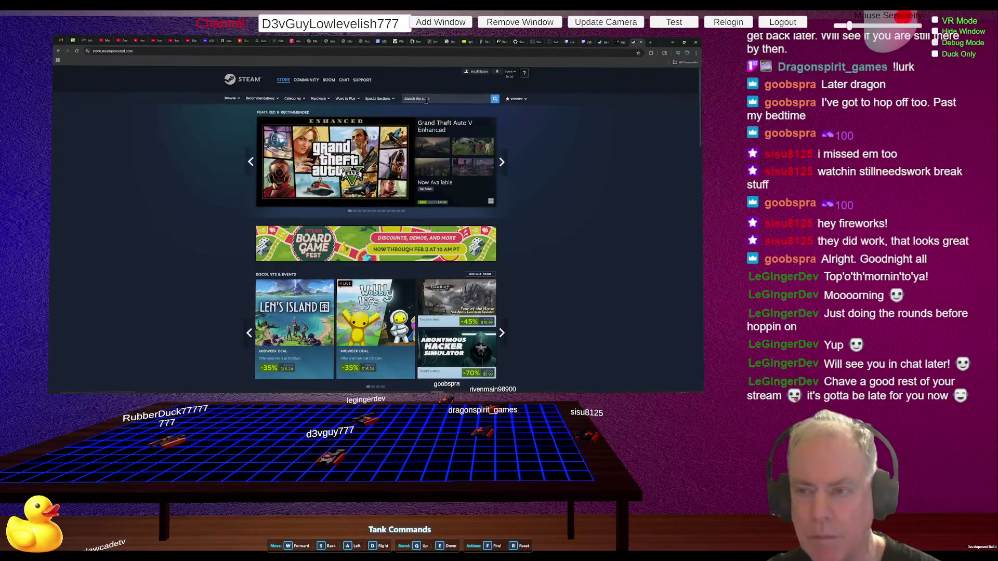
# Step: Look up Untethered in the Steam store, pause its trailer, then close that tab
pyautogui.click(426, 99)
pyautogui.write('untet')
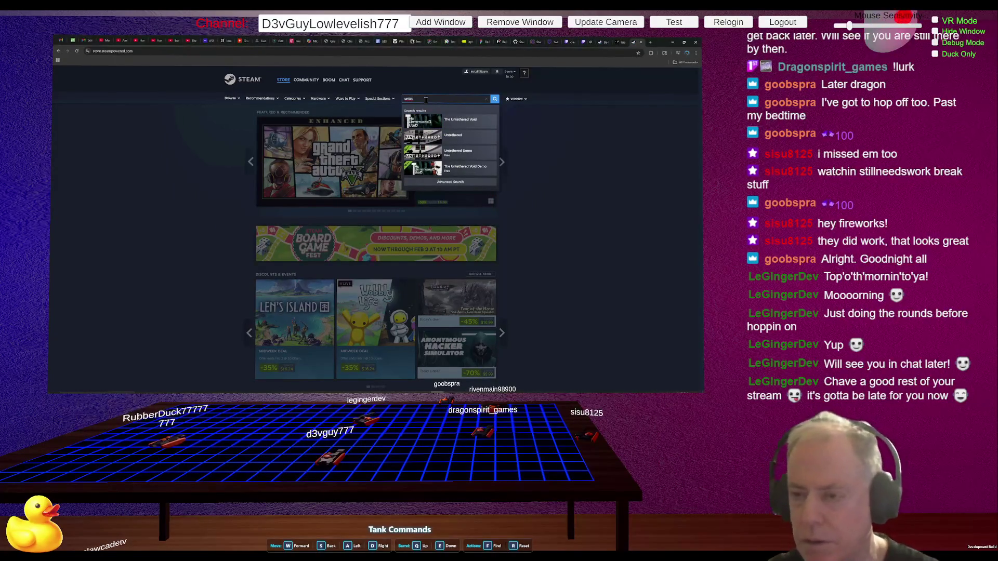
pyautogui.click(428, 138)
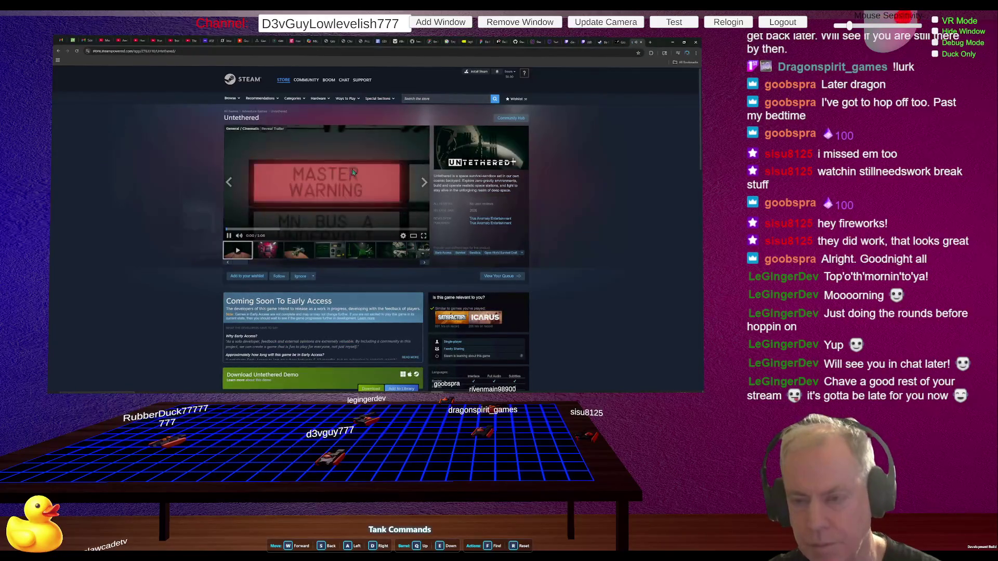
pyautogui.click(340, 184)
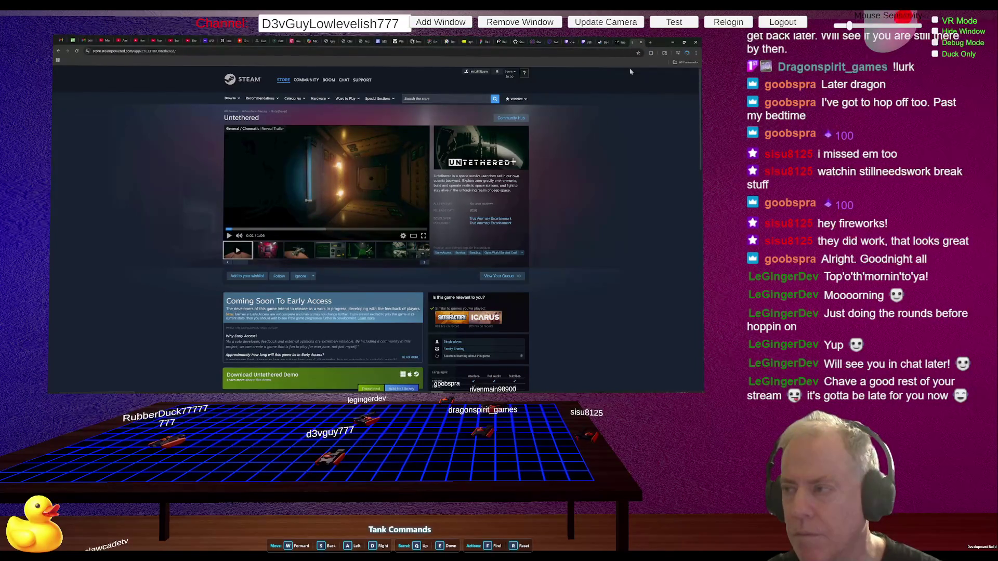
pyautogui.hotkey('ctrl', 'w')
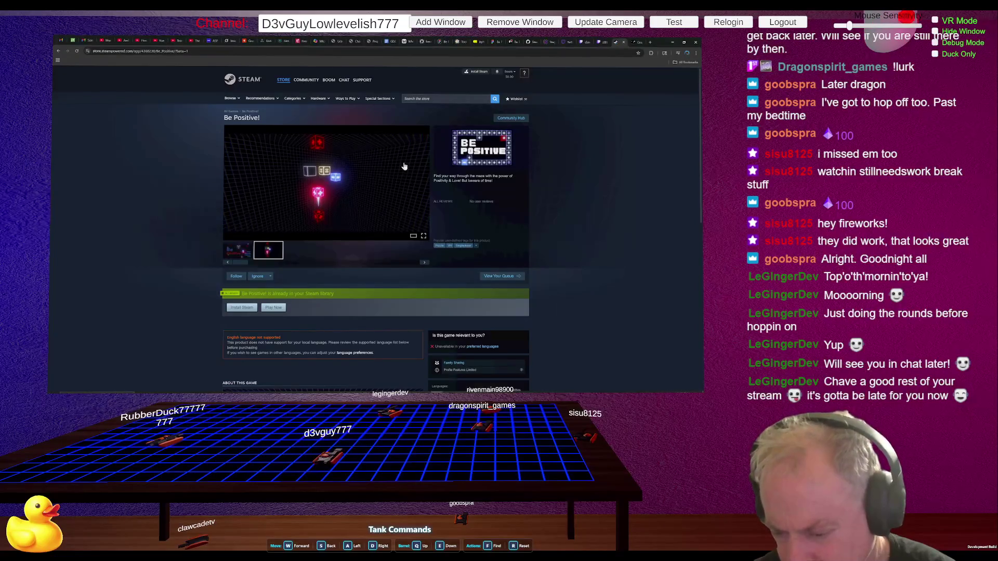
# Step: Finish reviewing the live Be Positive! page and switch to the ChatGPT window
pyautogui.hotkey('alt', 'Tab')
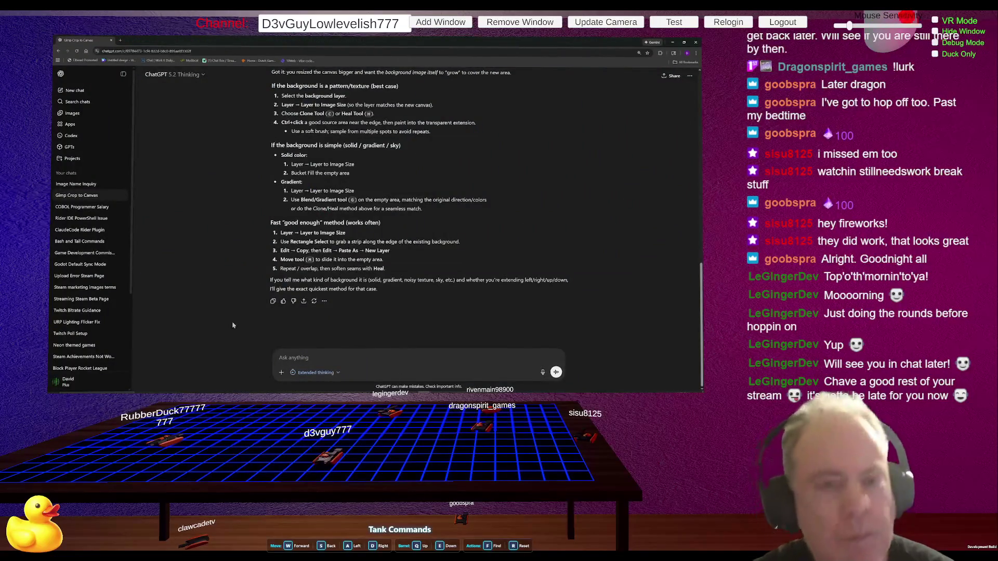
# Step: In a new chat, ask what Steam means by "and the game itself", pasting Steam's AI survey text
pyautogui.click(75, 90)
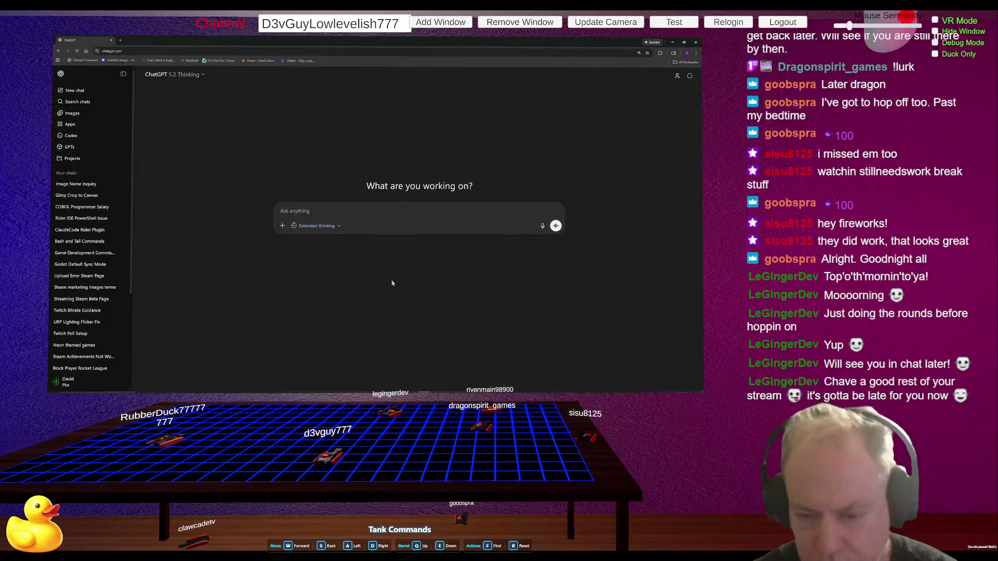
pyautogui.write('Ste')
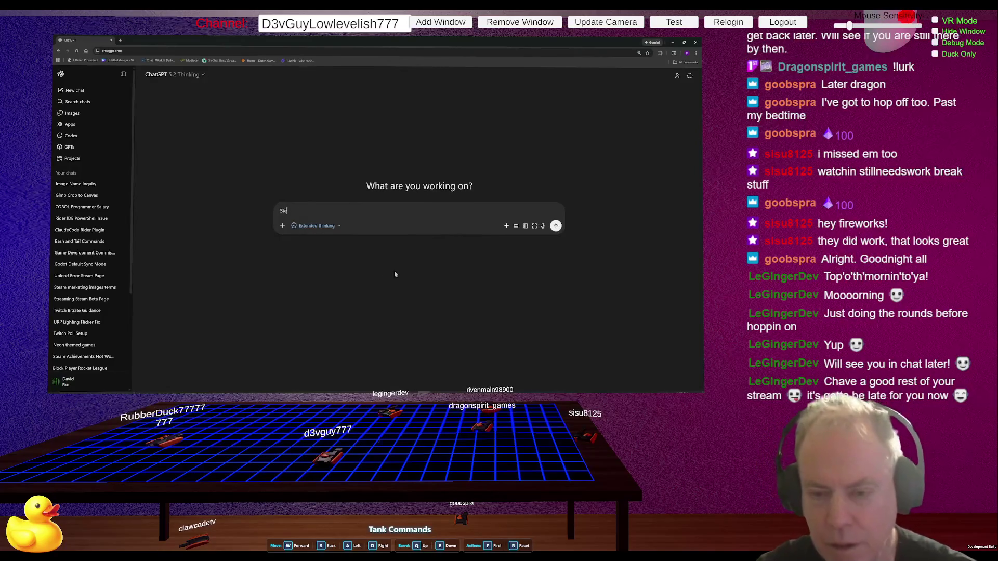
pyautogui.write('am: what')
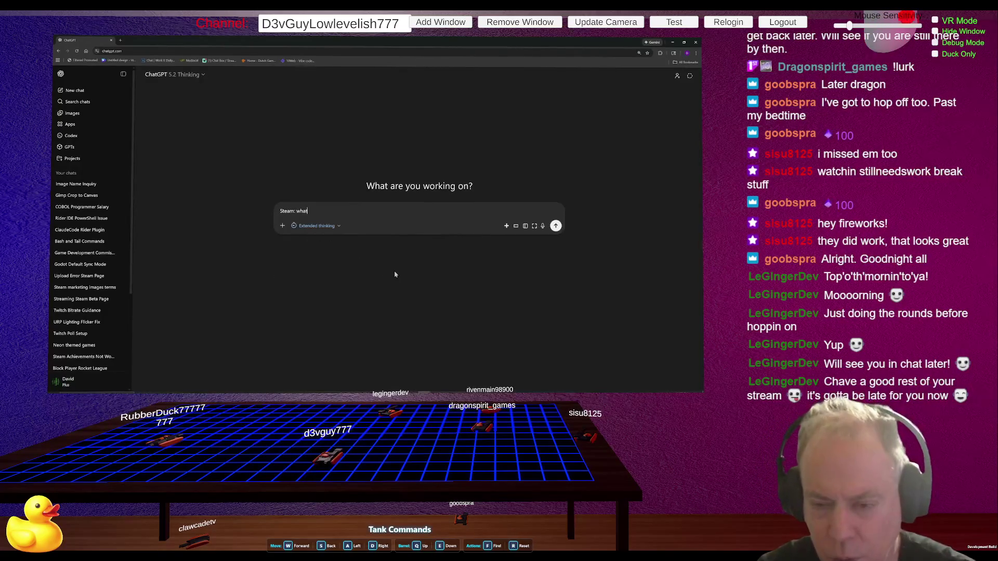
pyautogui.write(' do they mean by ')
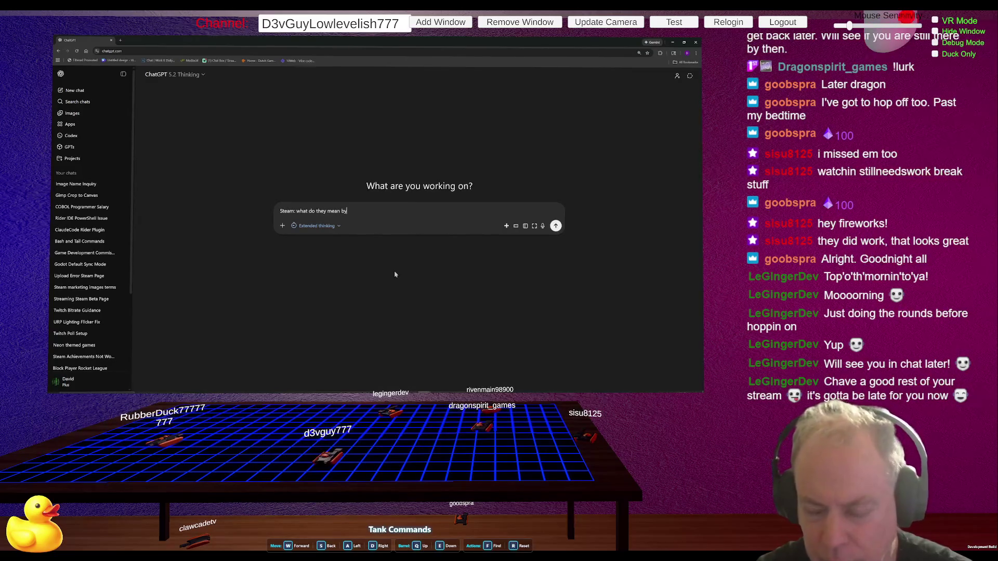
pyautogui.write('"a')
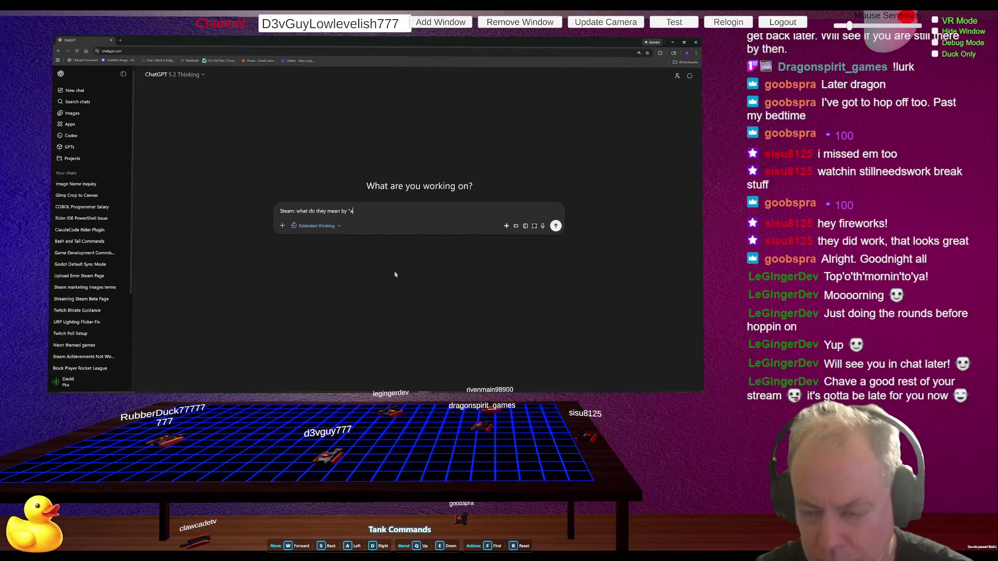
pyautogui.write('nd the game ')
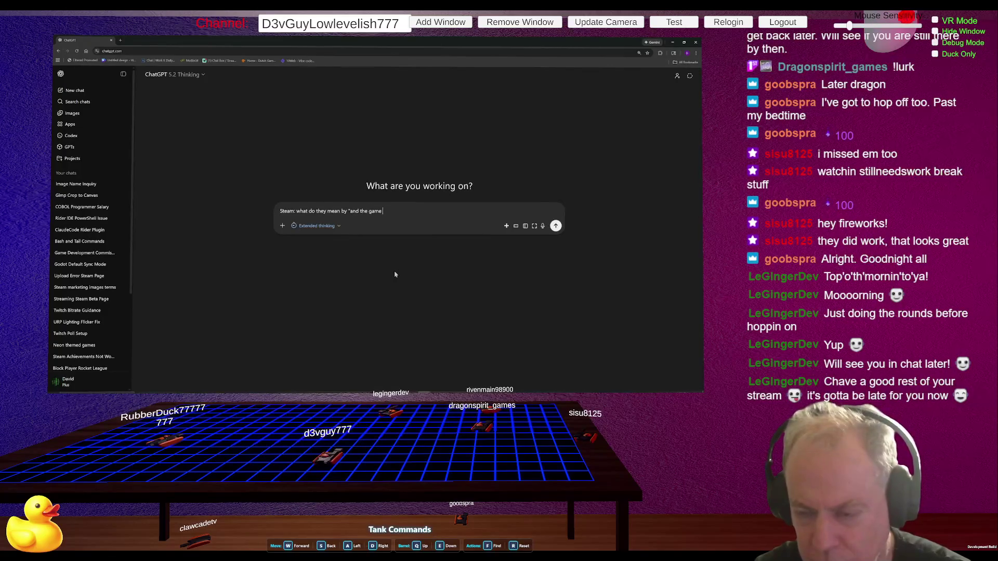
pyautogui.write('itself":')
pyautogui.hotkey('shift', 'Return')
pyautogui.write('Does this game use generative artificial intelligence to generate content for the game, either pre-rendered or live-generated? This includes the game itself, the store page, and any Steam community assets or marketing materials.')
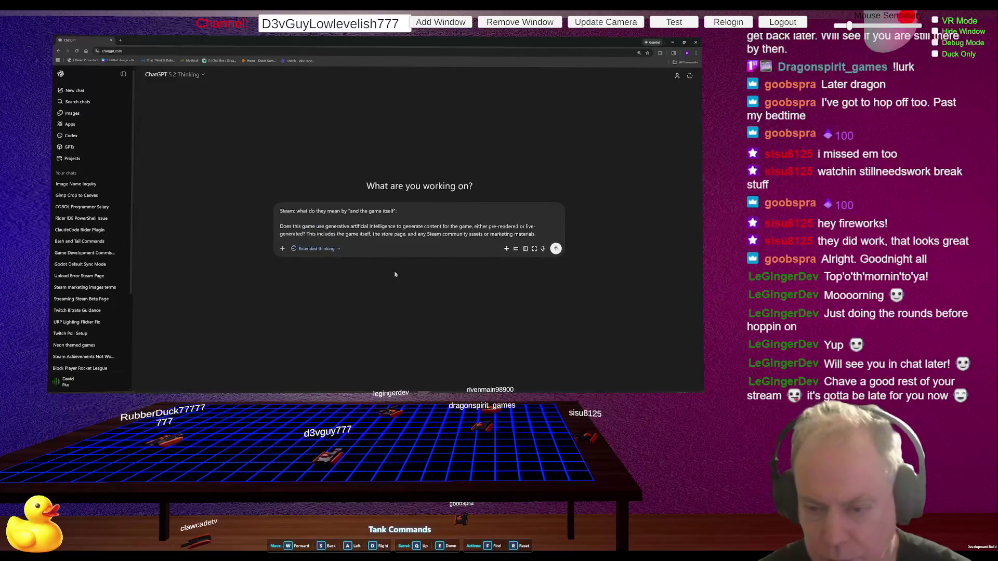
pyautogui.press('Return')
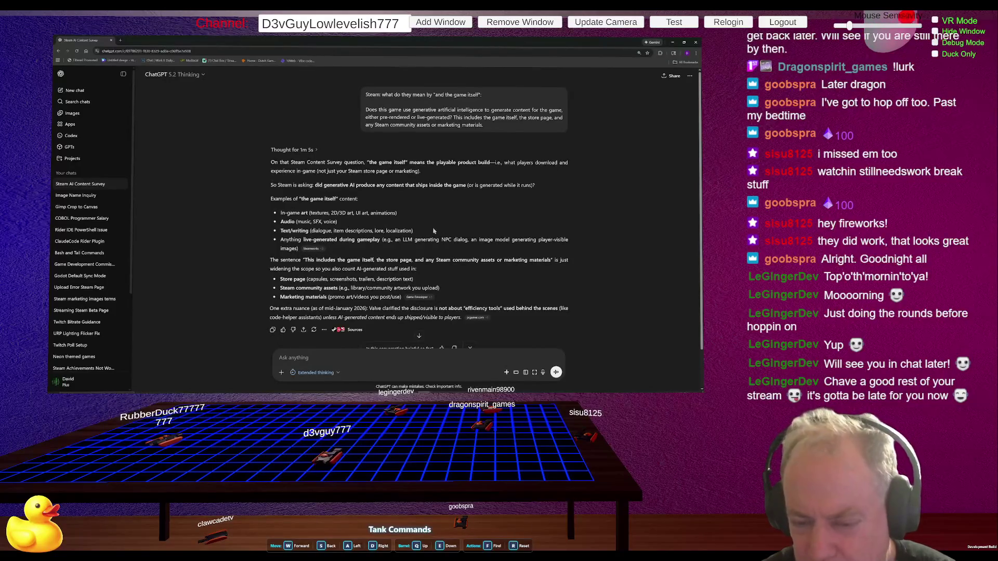
pyautogui.scroll(-1, 458, 225)
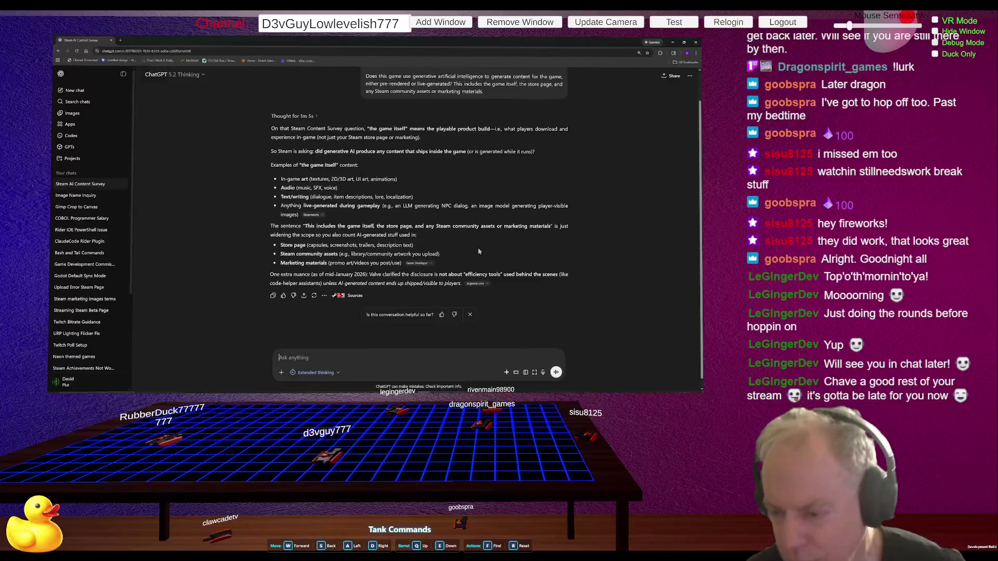
pyautogui.moveTo(271, 275); pyautogui.dragTo(509, 283)
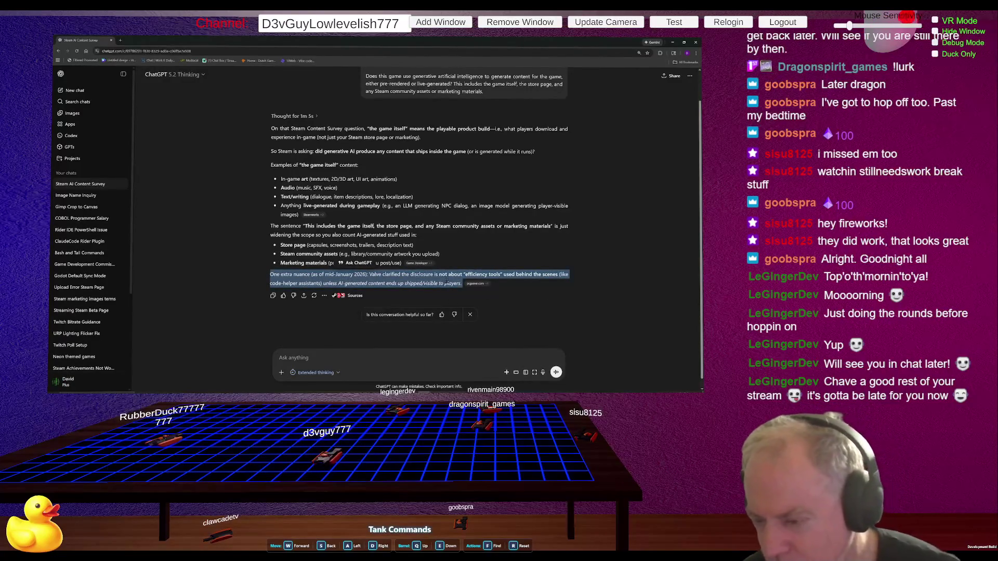
pyautogui.click(439, 274)
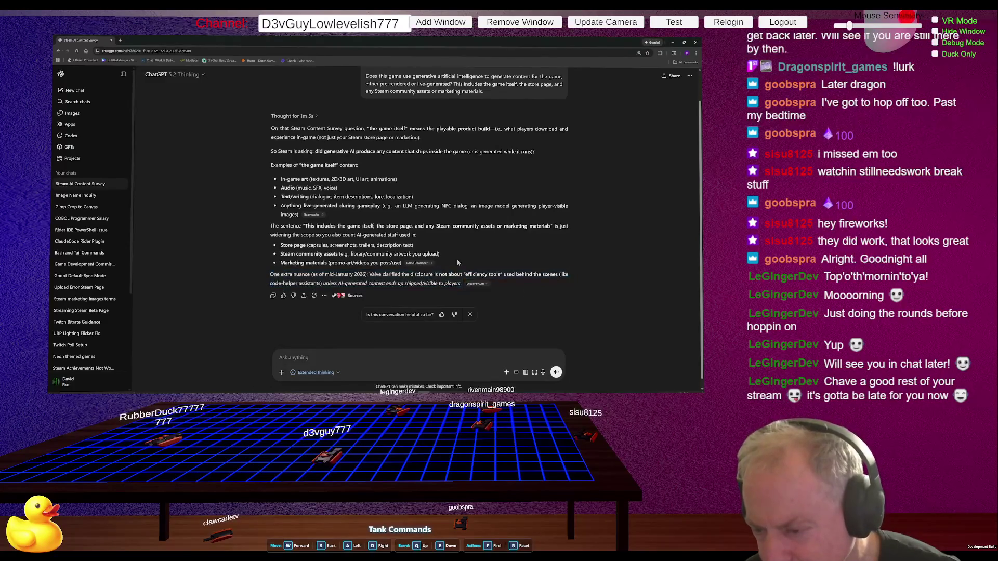
pyautogui.moveTo(435, 274)
pyautogui.mouseDown()
pyautogui.moveTo(570, 278)
pyautogui.moveTo(321, 283)
pyautogui.moveTo(462, 286)
pyautogui.moveTo(400, 291)
pyautogui.moveTo(452, 289)
pyautogui.mouseUp()
pyautogui.click(530, 288)
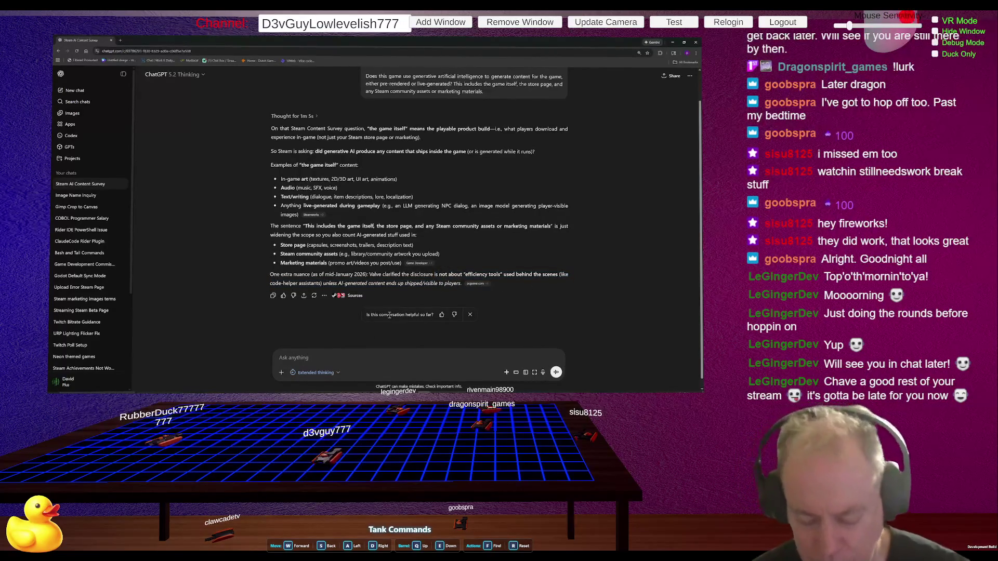
pyautogui.write('A')
pyautogui.press('BackSpace')
# Step: Send a follow-up reading 'And the full context:' with Steam's full Generative AI disclosure pasted below
pyautogui.write('And ')
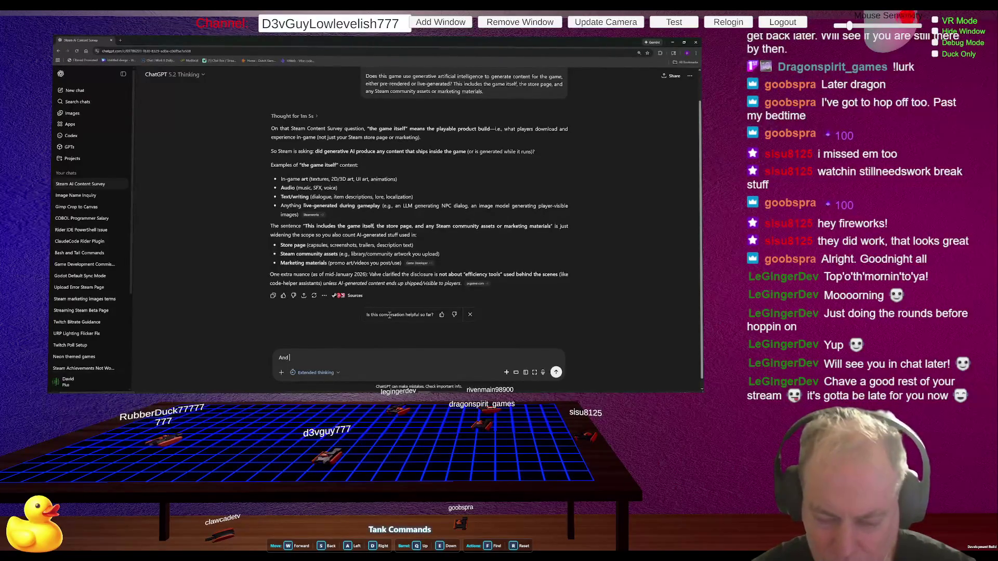
pyautogui.write('the full context:')
pyautogui.hotkey('shift', 'Return')
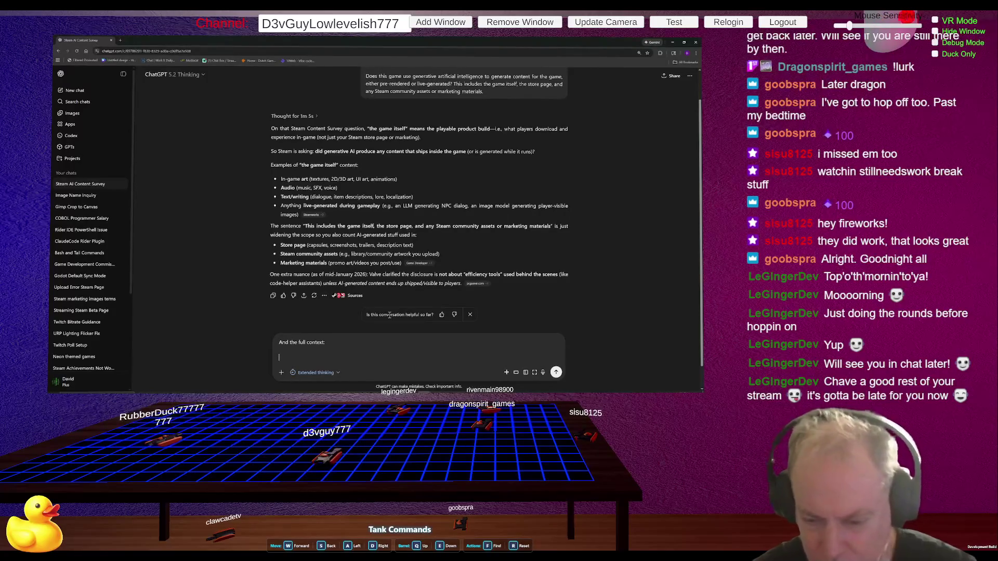
pyautogui.press('BackSpace')
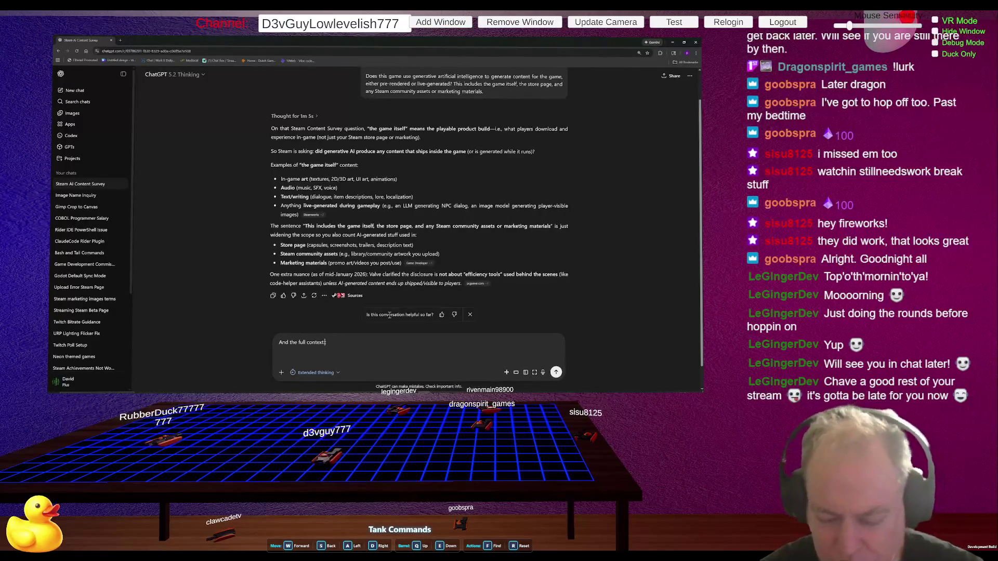
pyautogui.press('BackSpace')
pyautogui.write('seems to confirm sh')
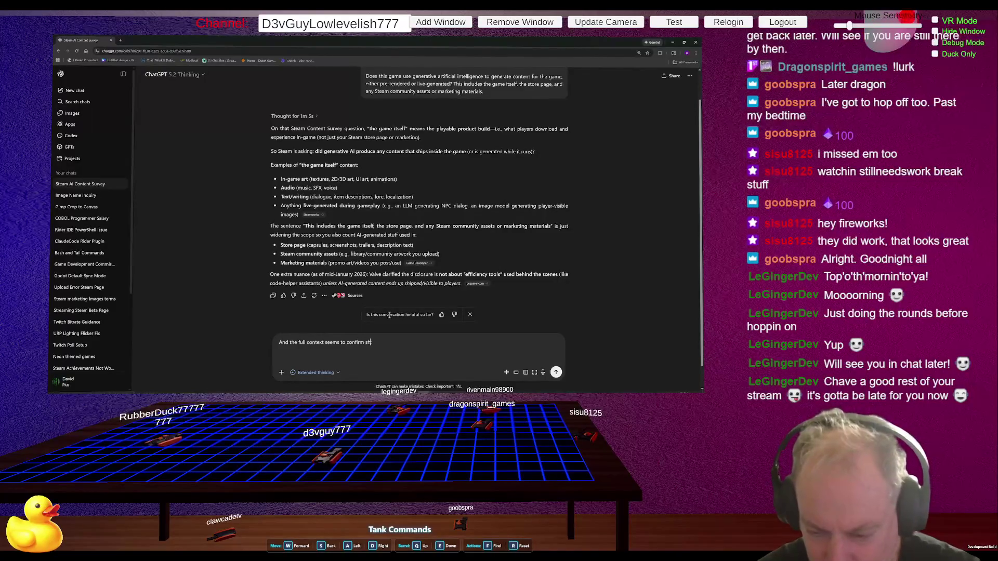
pyautogui.write('what')
pyautogui.hotkey('ctrl', 'BackSpace')
pyautogui.hotkey('ctrl', 'BackSpace')
pyautogui.hotkey('ctrl', 'BackSpace')
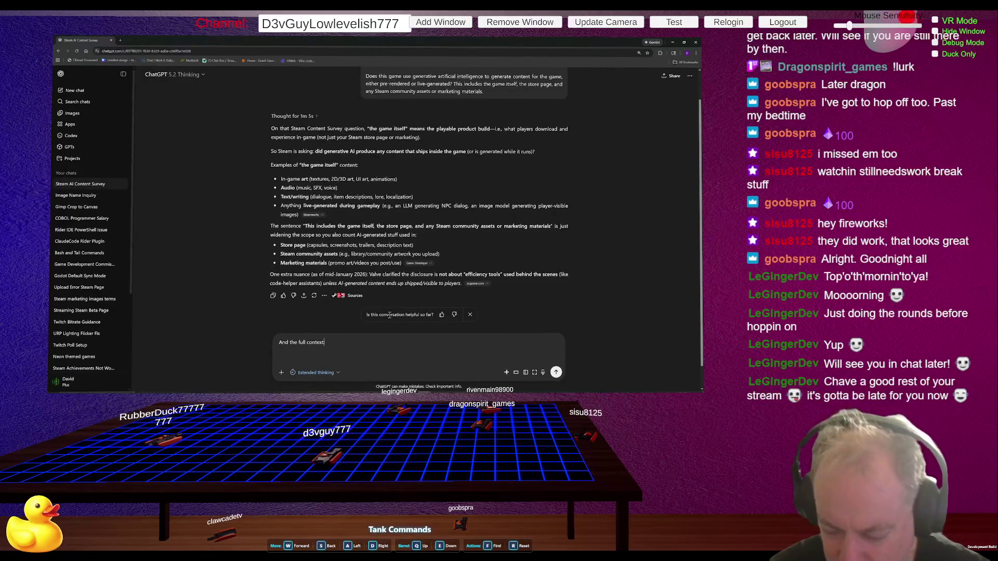
pyautogui.hotkey('shift', 'Return')
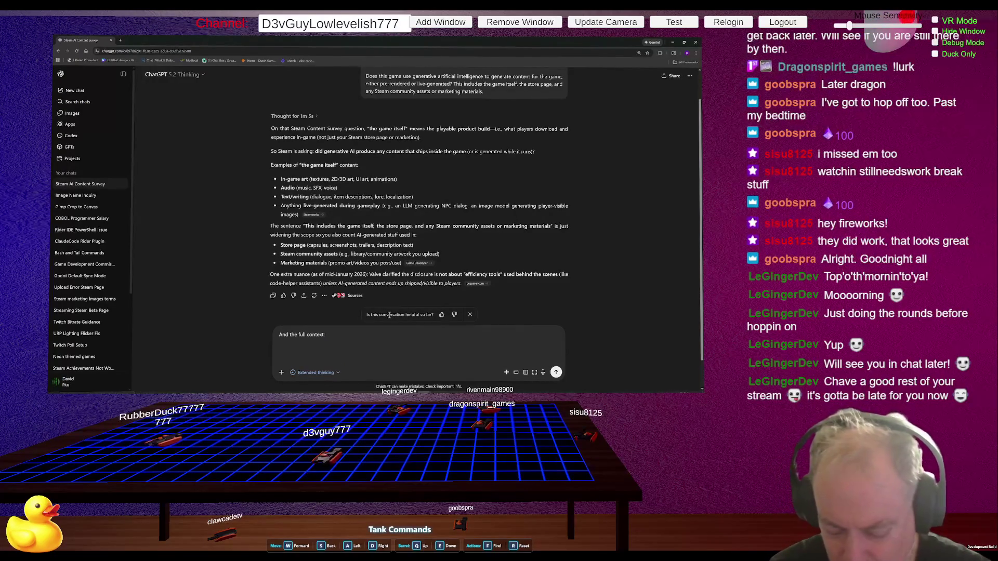
pyautogui.write('Generative Artificial Intelligence (AI) We are aware that many modern game development environments have AI powered tools built into them. Efficiency gains through the use of these tools is not the focus of this section. Instead, it is concerned with the use of AI in creating content that ships with your game, and is consumed by players. This includes content such as artwork, sound, narrative, localization, etc. Does this game use generative artificial intelligence to generate content for the game, either pre-rendered or live-generated? This includes the game itself, the store page, and any Steam community assets or marketing materials.')
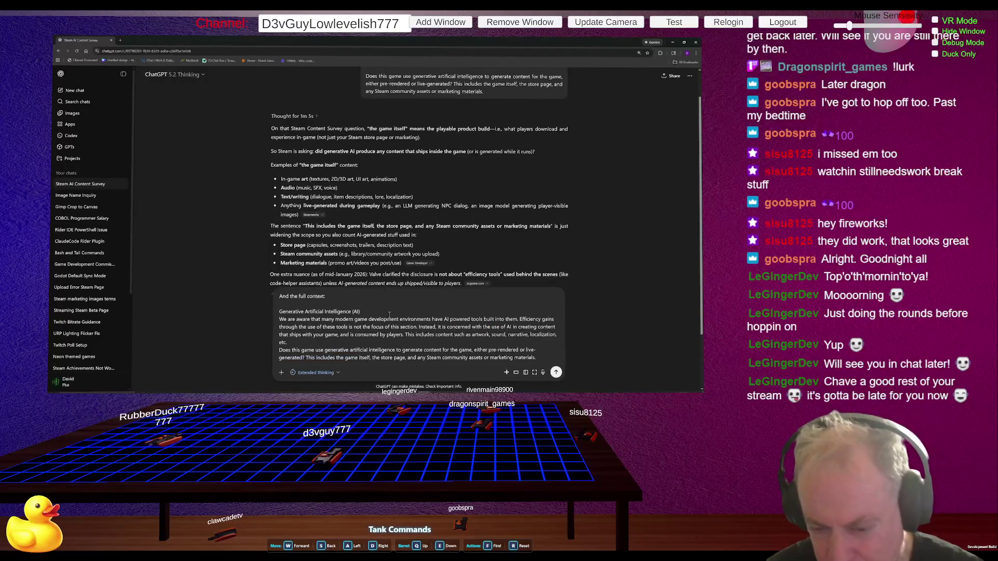
pyautogui.press('Return')
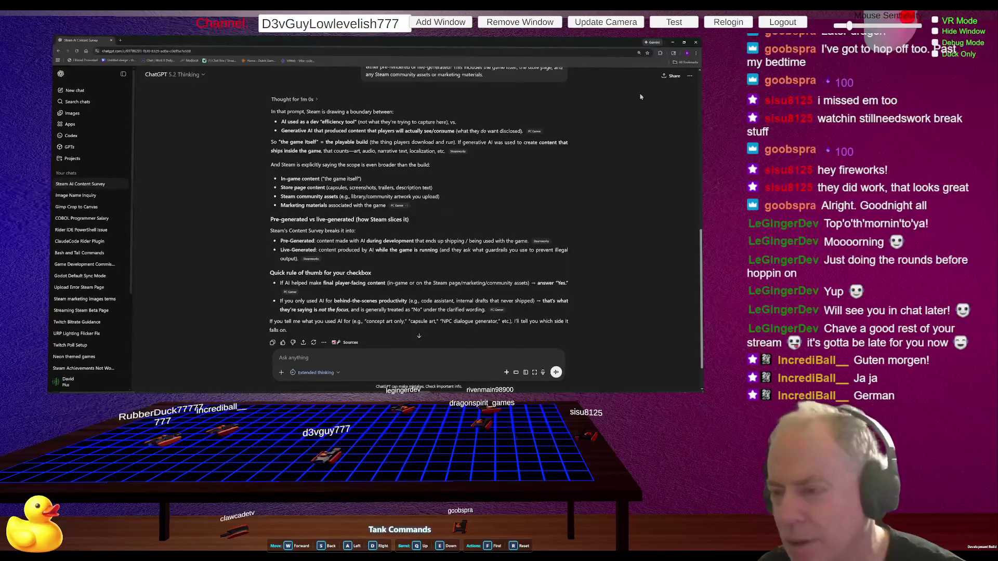
# Step: Read ChatGPT's answer on pre-generated versus live-generated content, then return to the Be Positive! page
pyautogui.hotkey('alt', 'Tab')
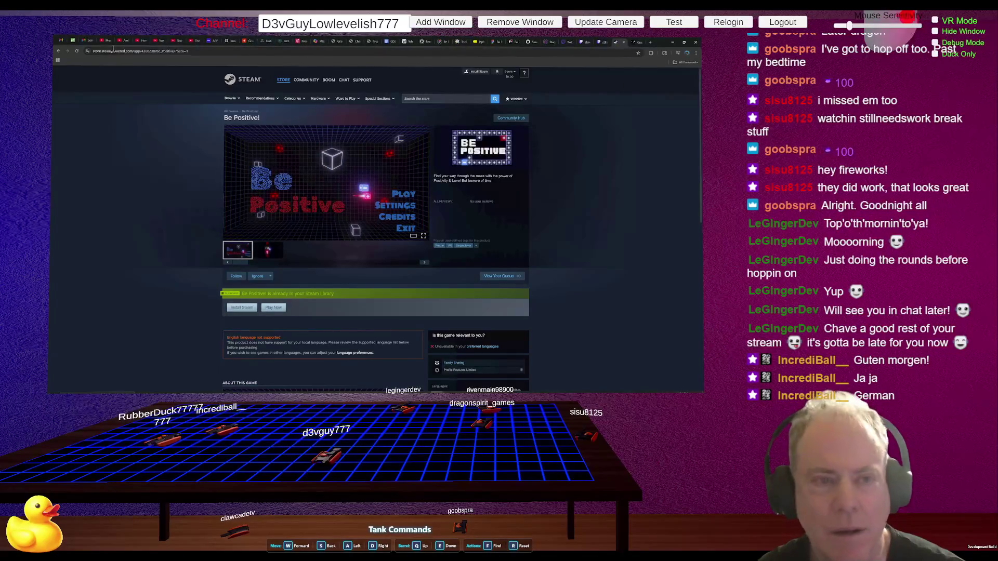
# Step: Reload the Be Positive! store page, view its second screenshot, then switch to the Untethered window
pyautogui.click(77, 51)
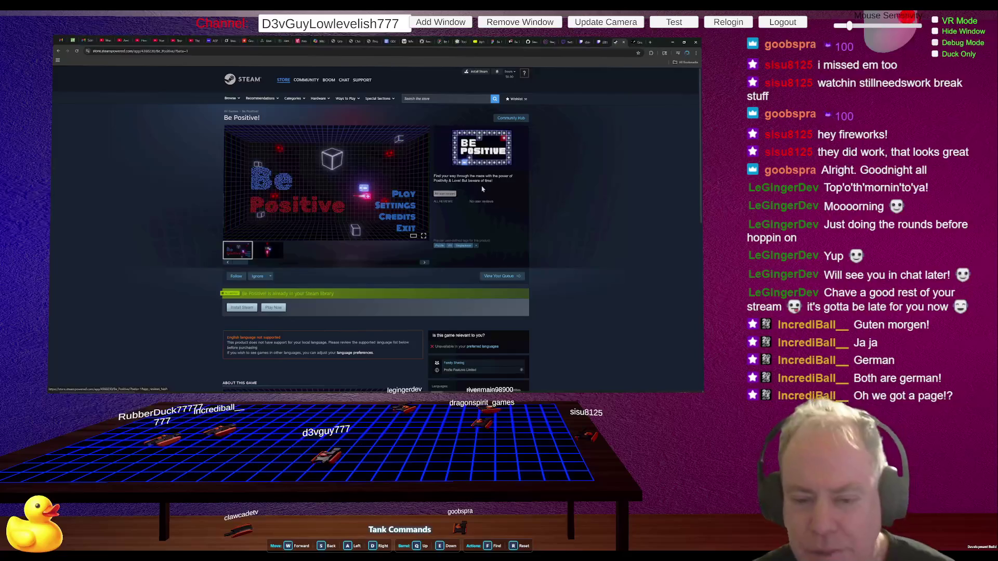
pyautogui.click(274, 252)
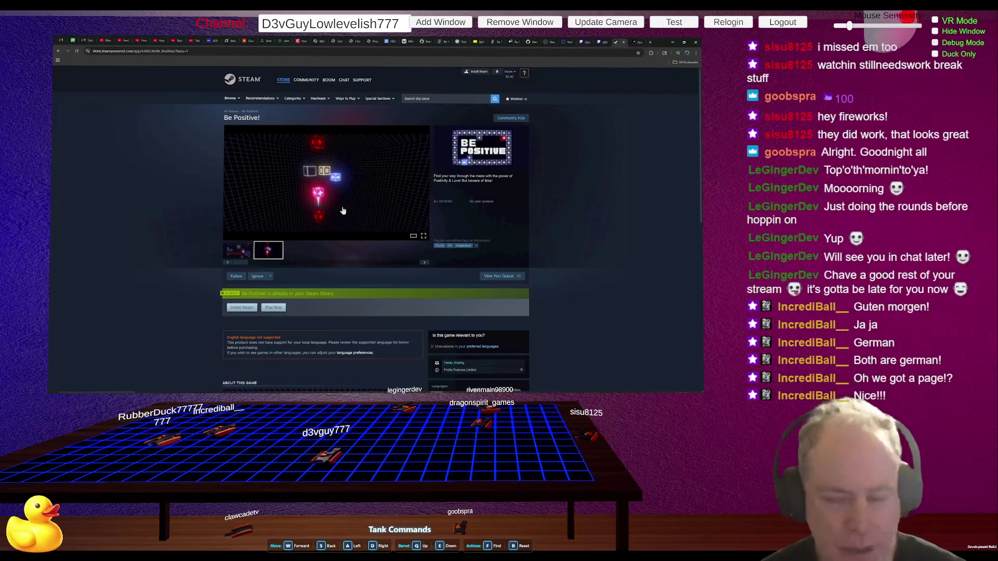
pyautogui.moveTo(346, 211)
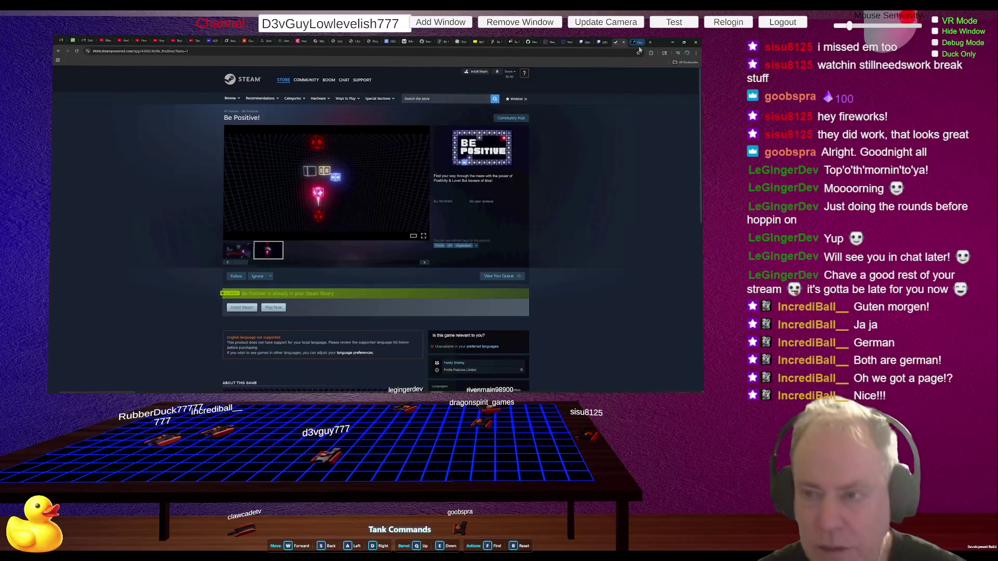
pyautogui.hotkey('alt', 'Tab')
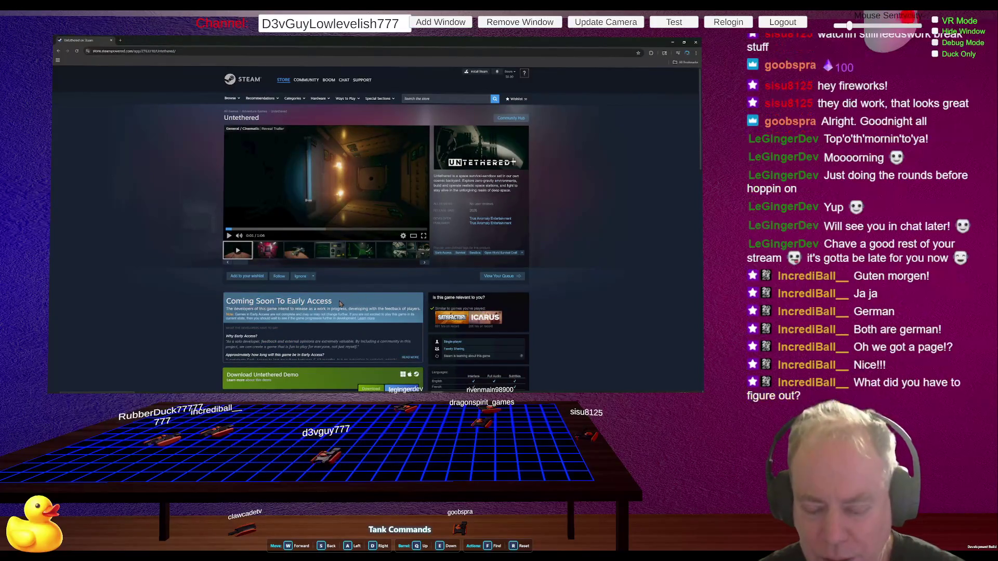
pyautogui.moveTo(332, 302); pyautogui.dragTo(232, 303)
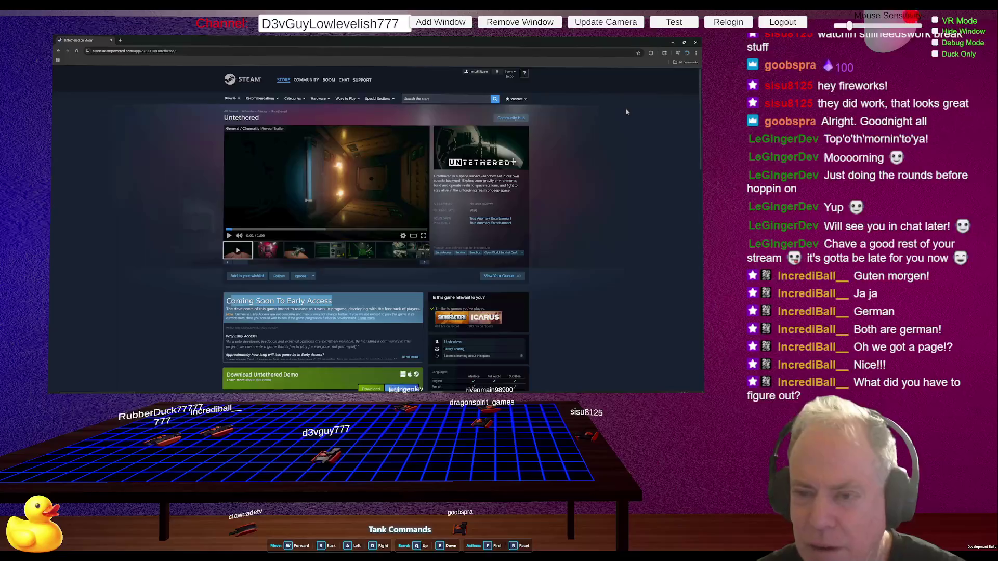
pyautogui.hotkey('alt', 'Tab')
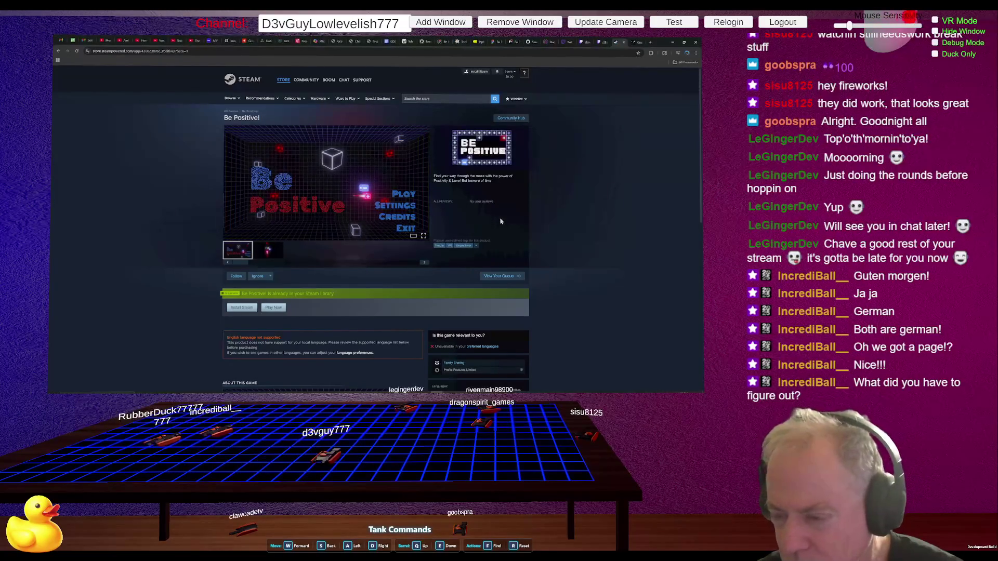
pyautogui.scroll(-3, 444, 266)
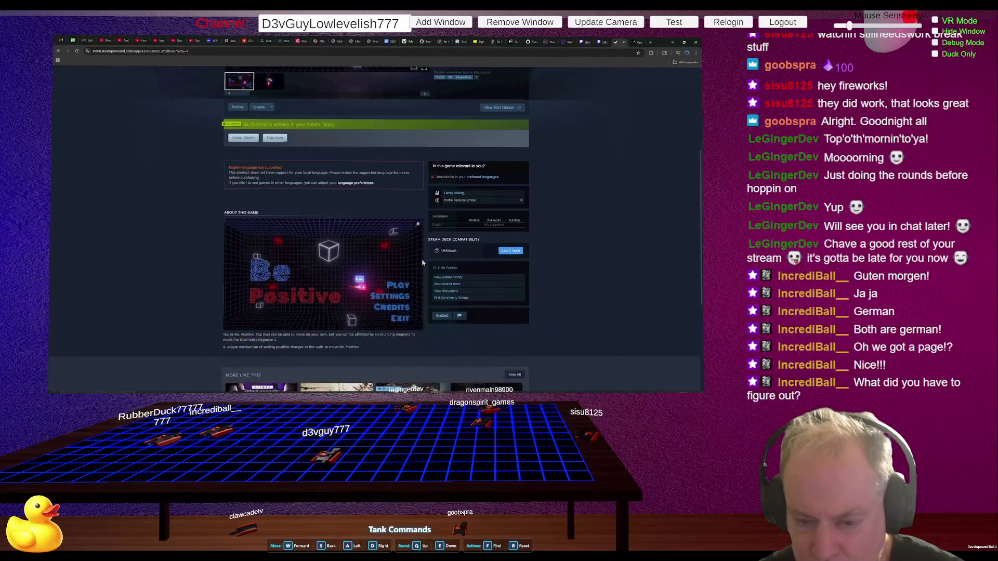
# Step: Read Be Positive!'s About This Game description, then switch to the Graphical Assets – Overview docs tab
pyautogui.scroll(-1, 390, 295)
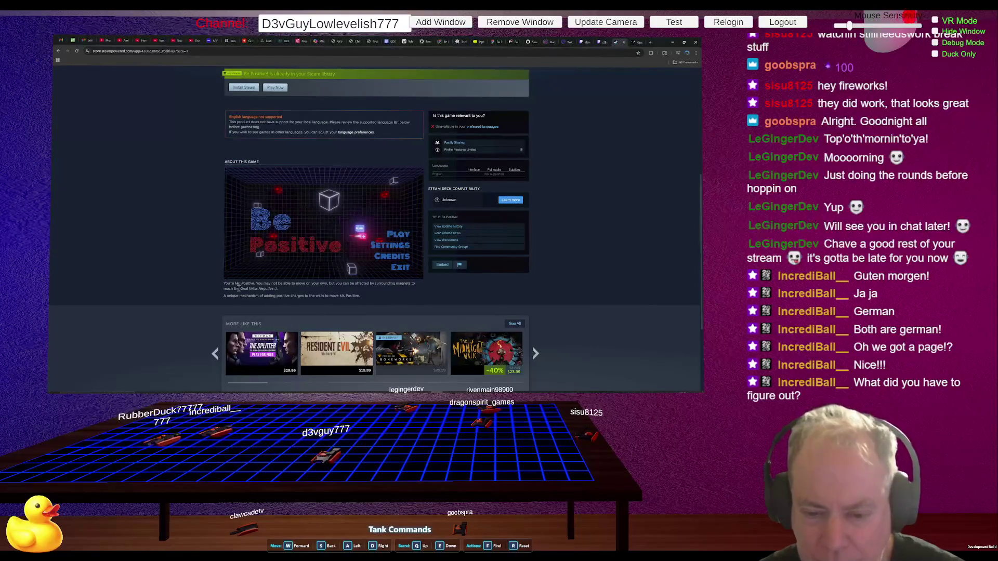
pyautogui.moveTo(227, 288); pyautogui.dragTo(357, 303)
pyautogui.click(398, 294)
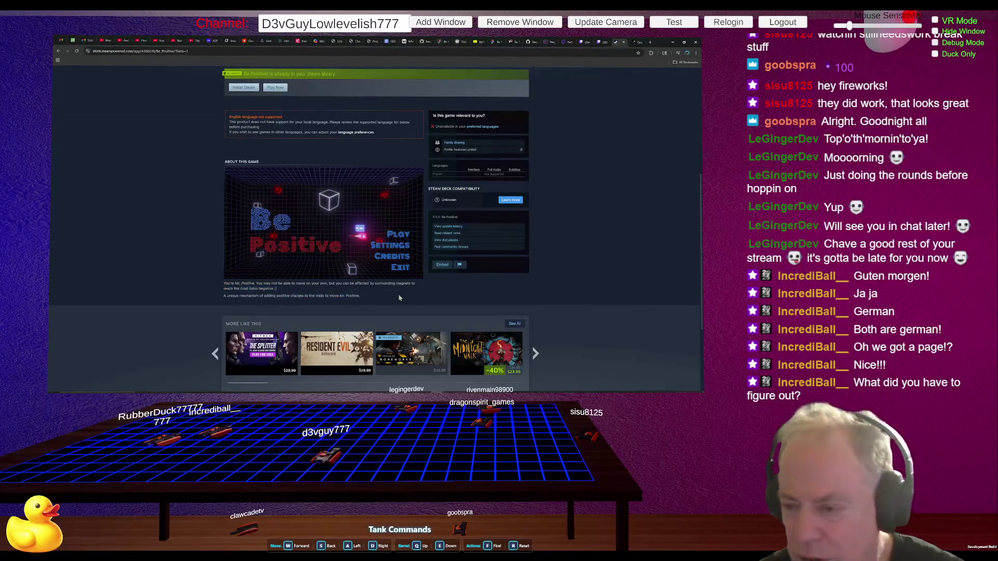
pyautogui.scroll(1, 581, 257)
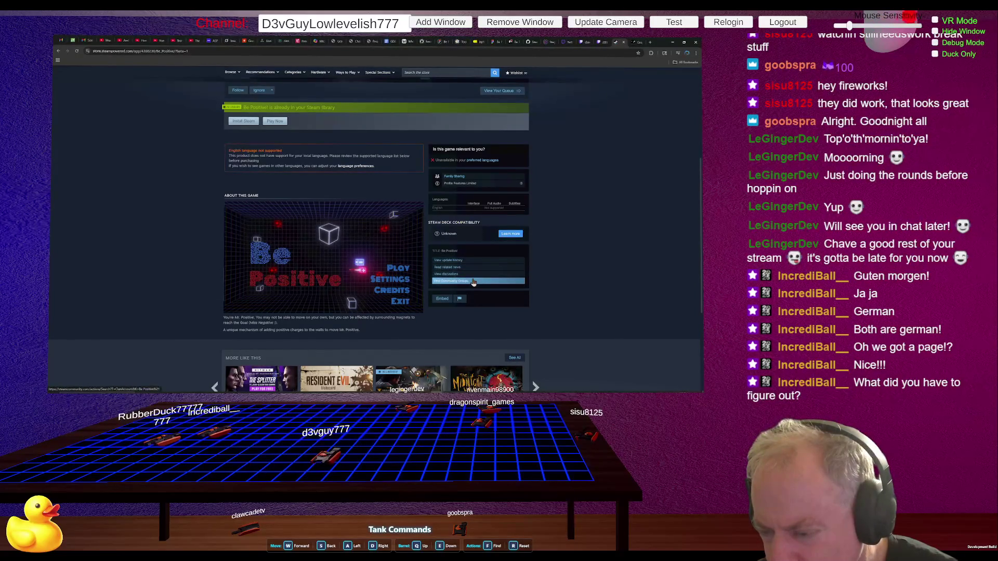
pyautogui.scroll(1, 540, 229)
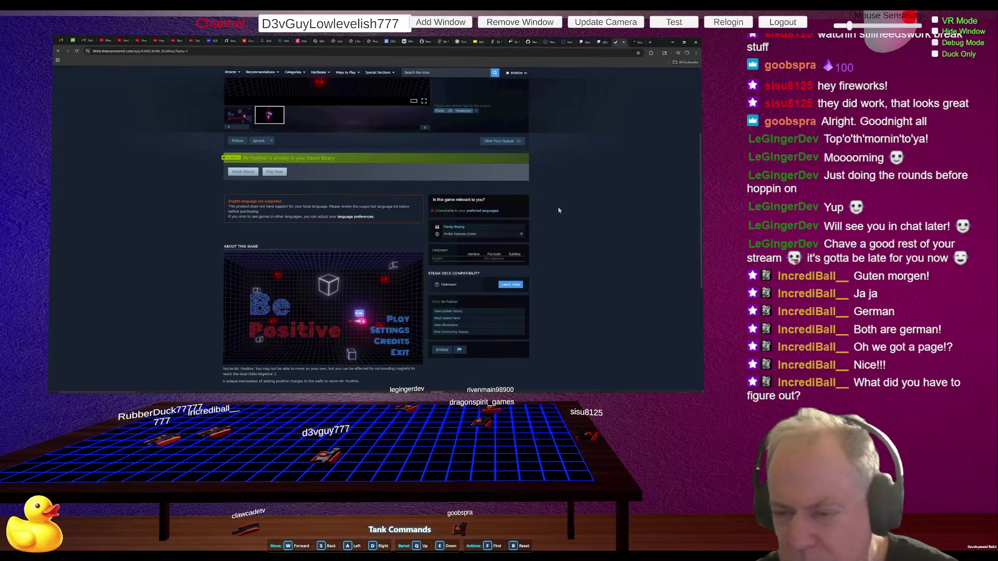
pyautogui.scroll(3, 540, 229)
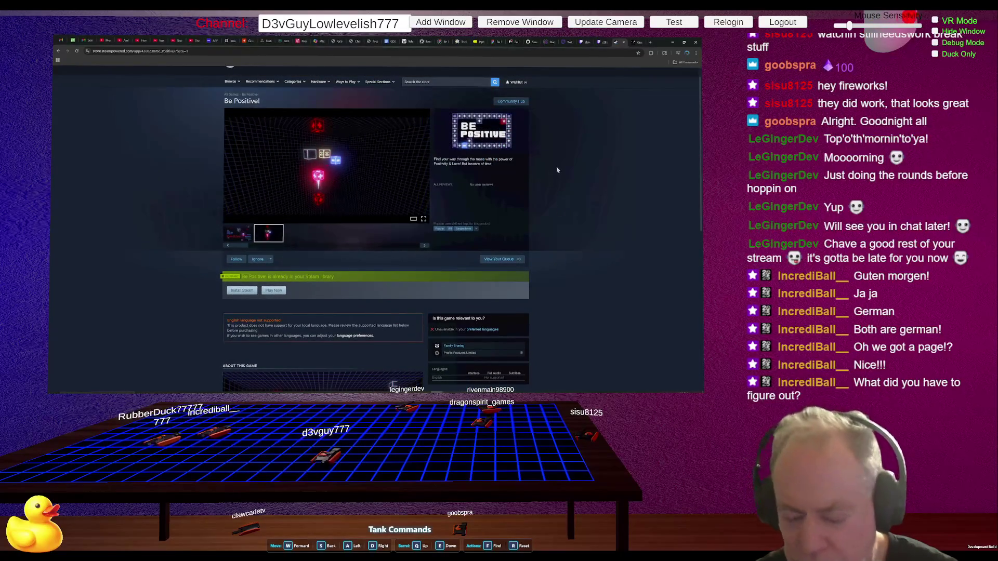
pyautogui.scroll(1, 543, 204)
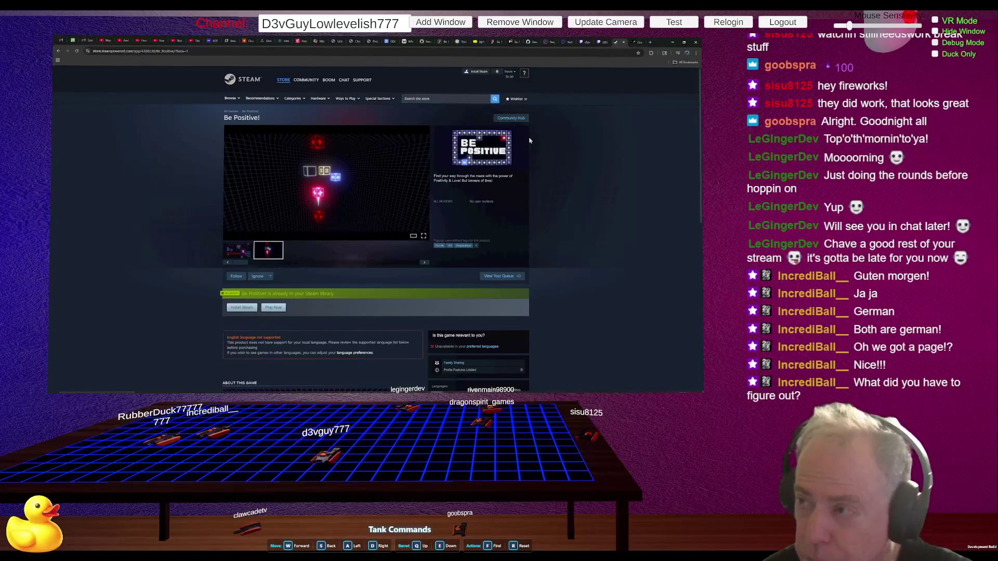
pyautogui.hotkey('ctrl', 'Tab')
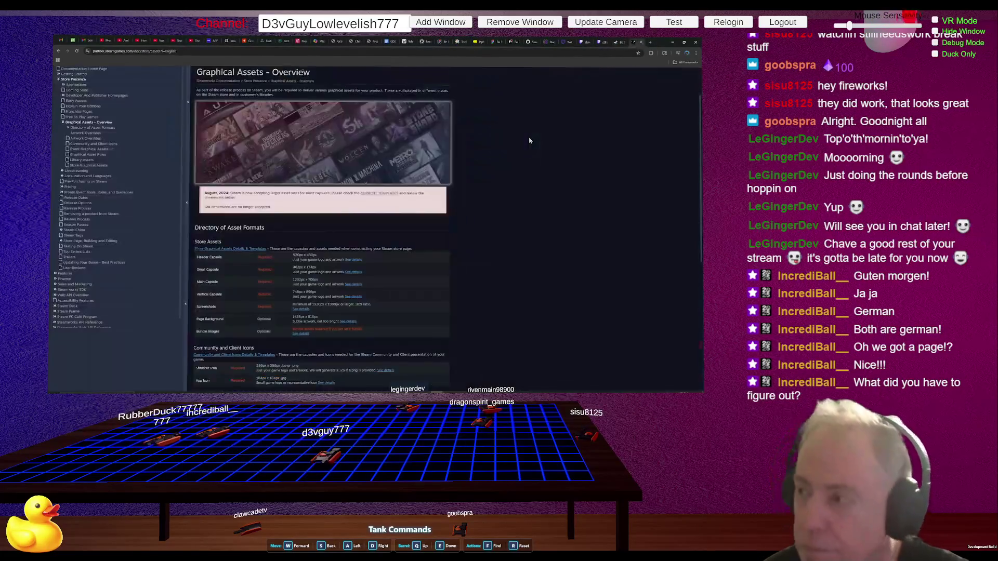
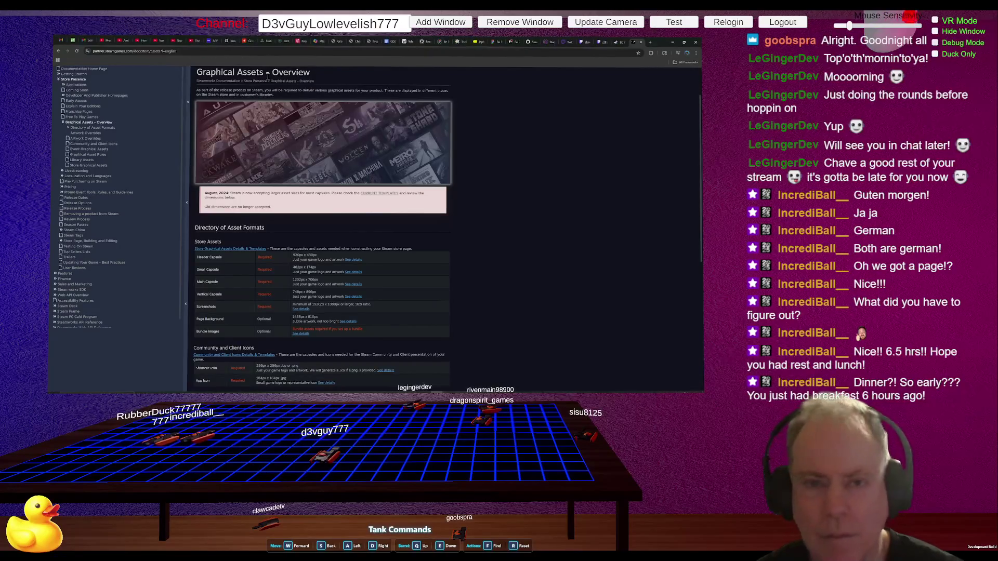
# Step: Search Google for 'unity store' in a new tab, open the Unity Asset Store, and go to My Assets
pyautogui.click(651, 41)
pyautogui.write('unity store')
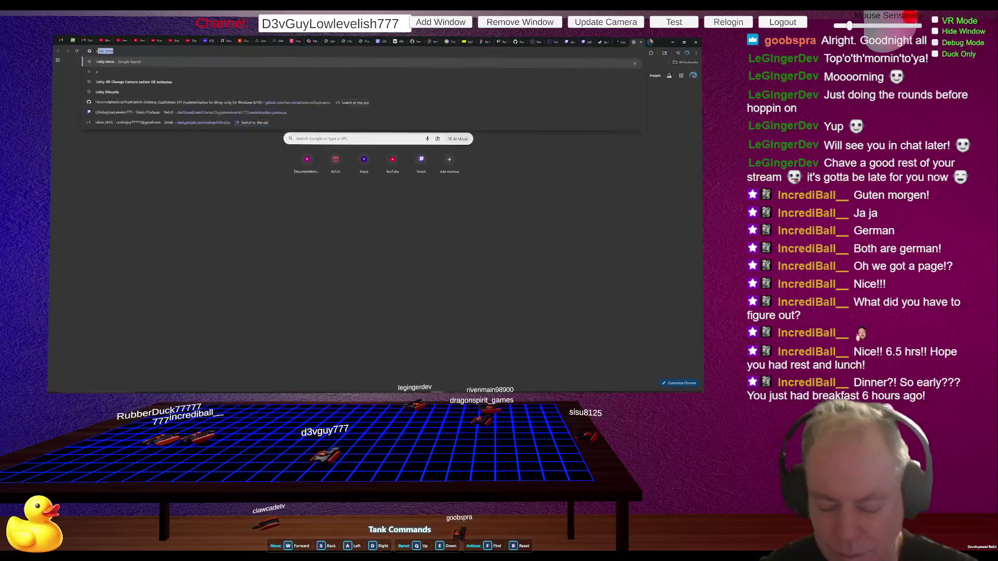
pyautogui.press('Return')
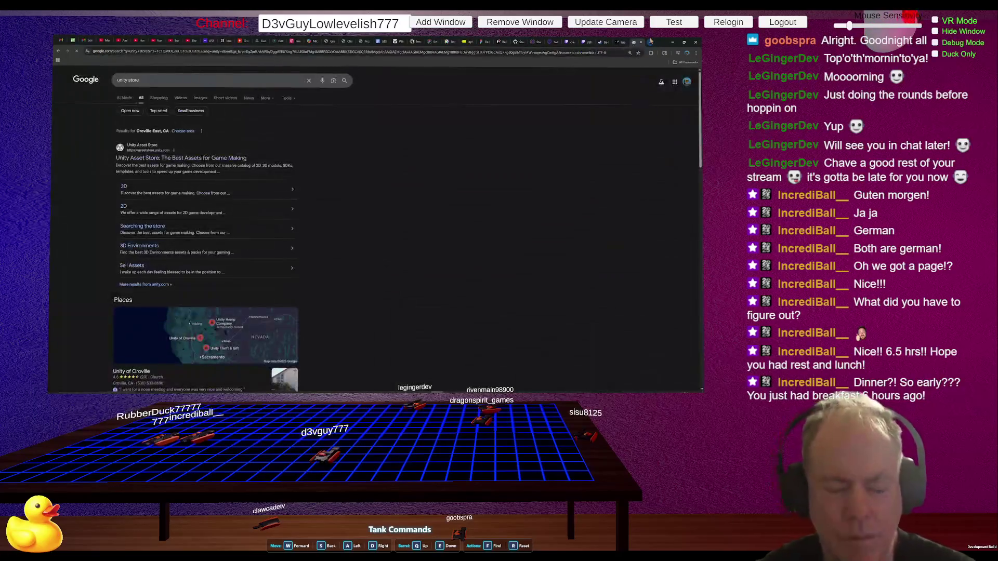
pyautogui.click(227, 160)
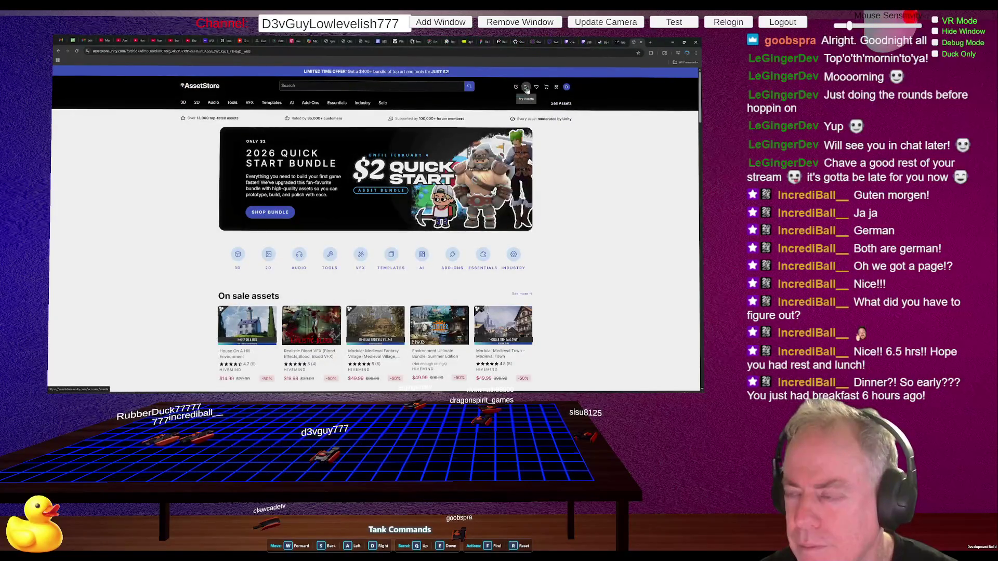
pyautogui.click(527, 87)
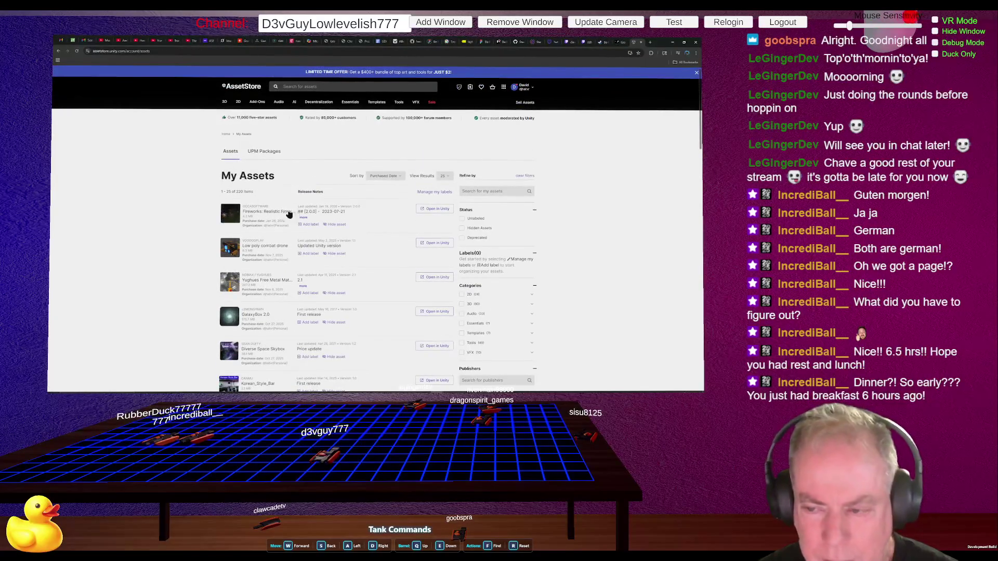
# Step: Preview the Fireworks: Realistic Fireworks with VFX Graph asset from My Assets, close it, and reopen it
pyautogui.click(265, 214)
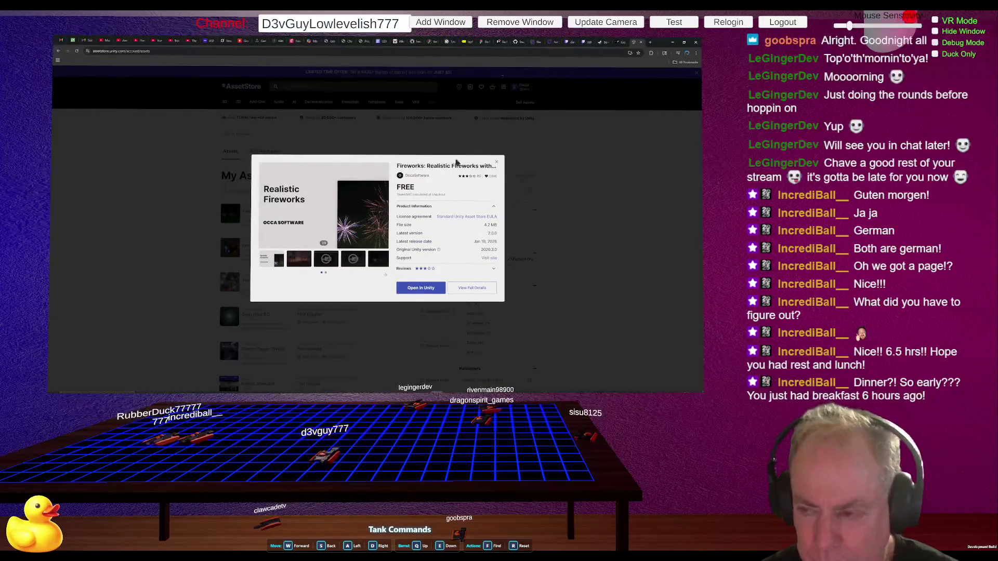
pyautogui.click(497, 162)
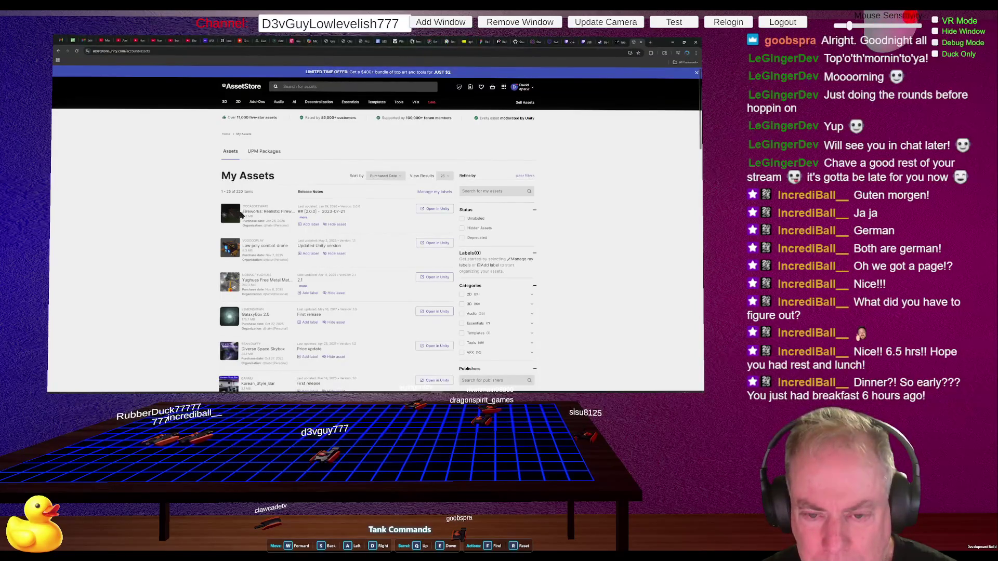
pyautogui.click(265, 212)
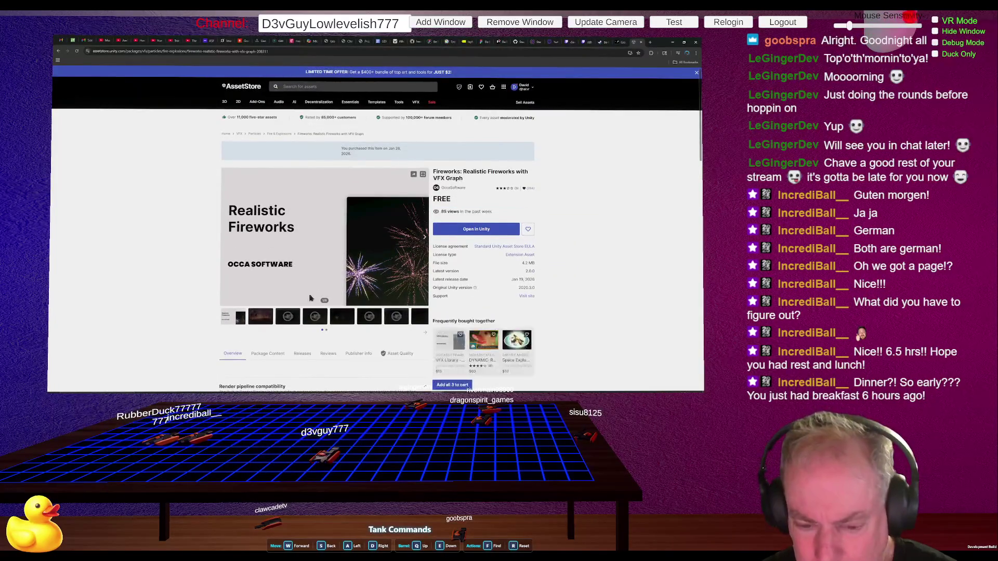
# Step: Watch the Firework VFX for Unity gallery video full screen, pausing at 0:41, then exit full screen
pyautogui.click(297, 324)
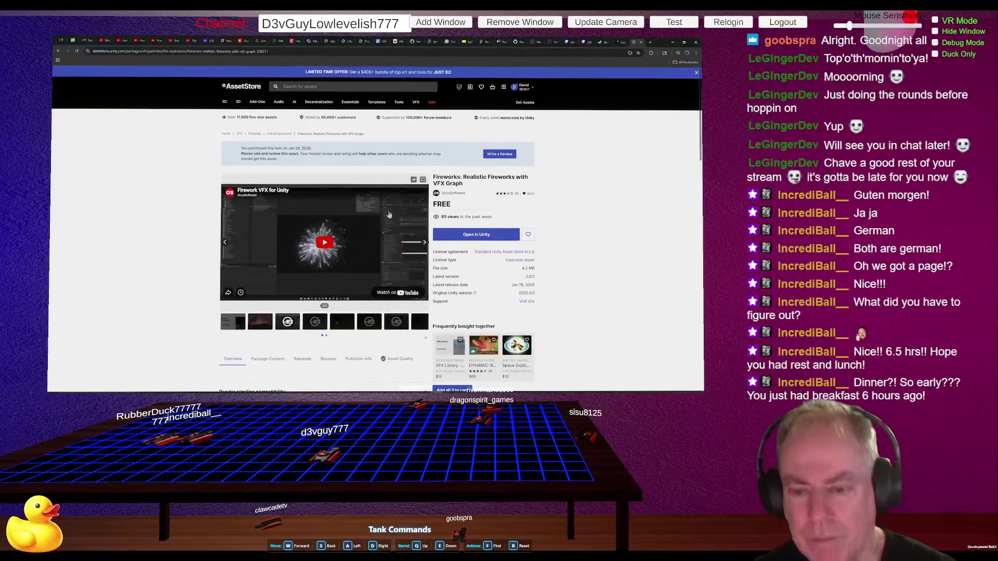
pyautogui.click(323, 247)
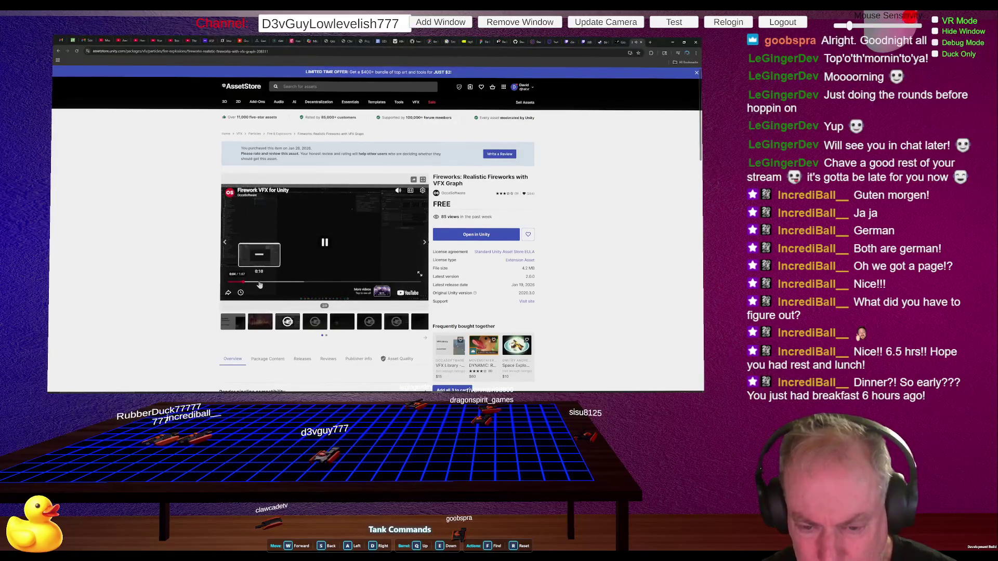
pyautogui.click(277, 283)
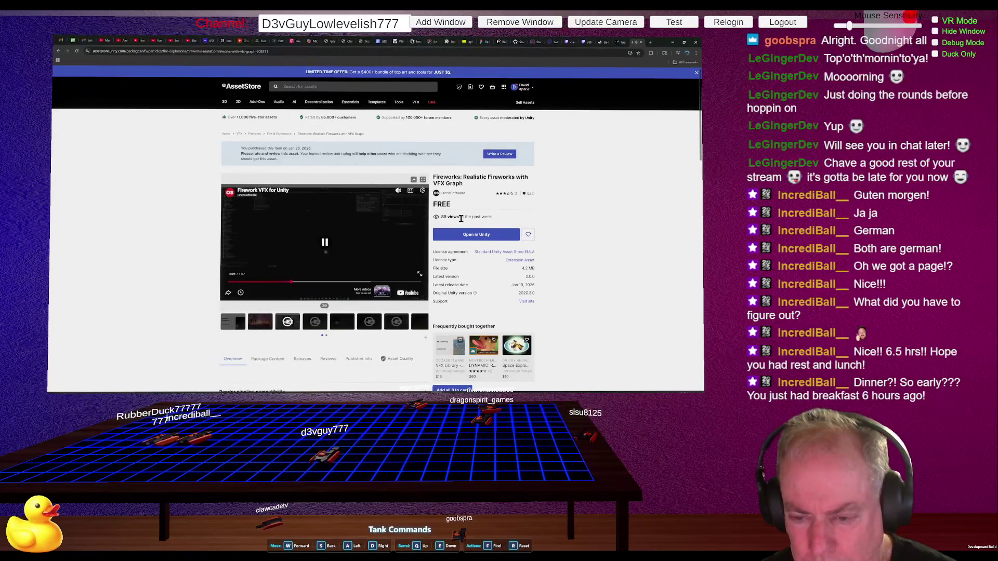
pyautogui.click(419, 275)
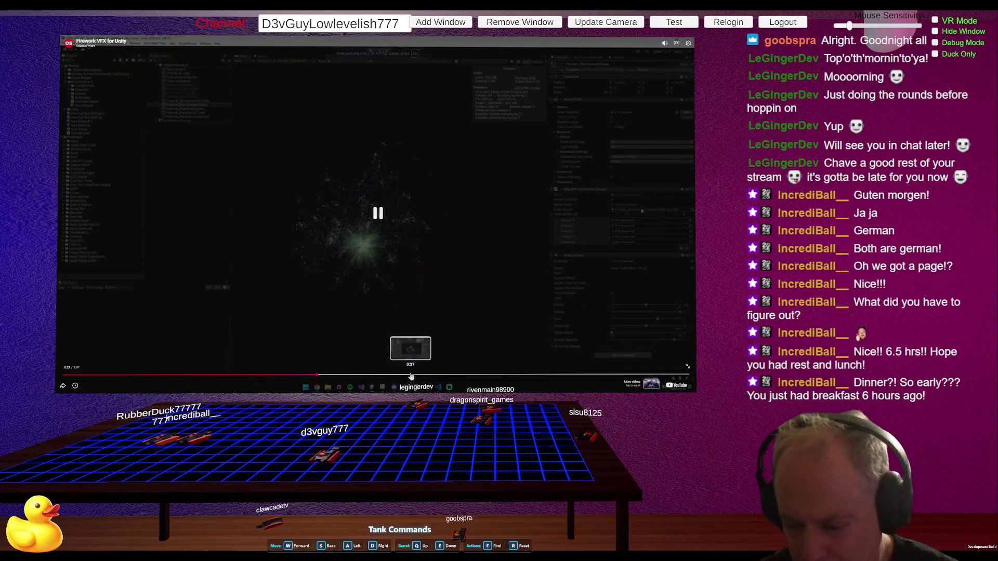
pyautogui.click(413, 373)
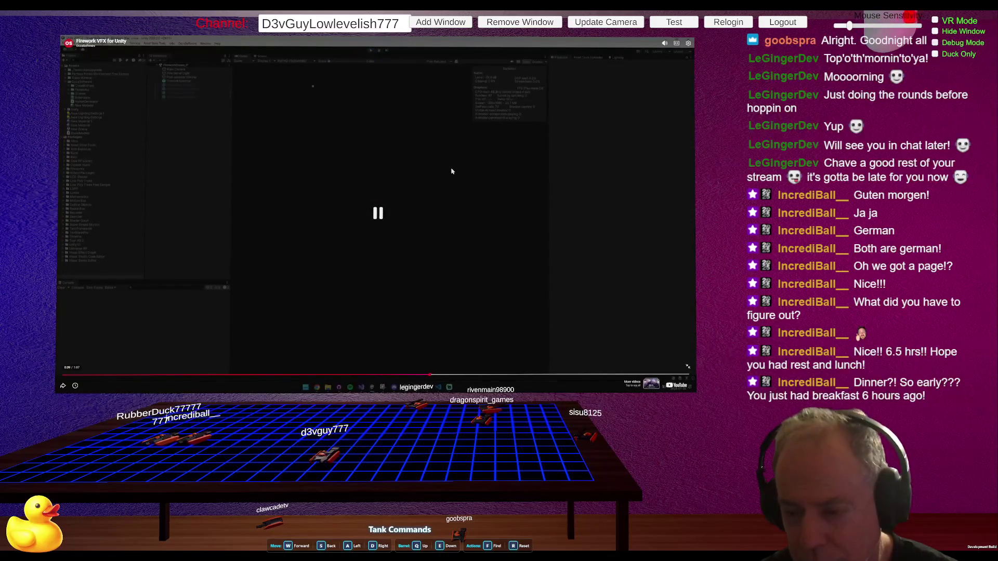
pyautogui.click(372, 198)
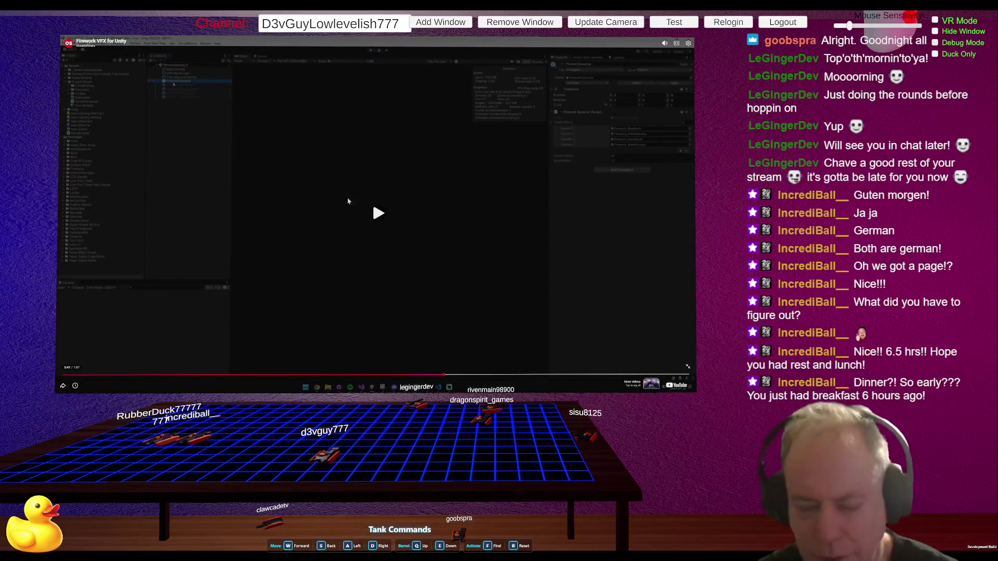
pyautogui.click(687, 367)
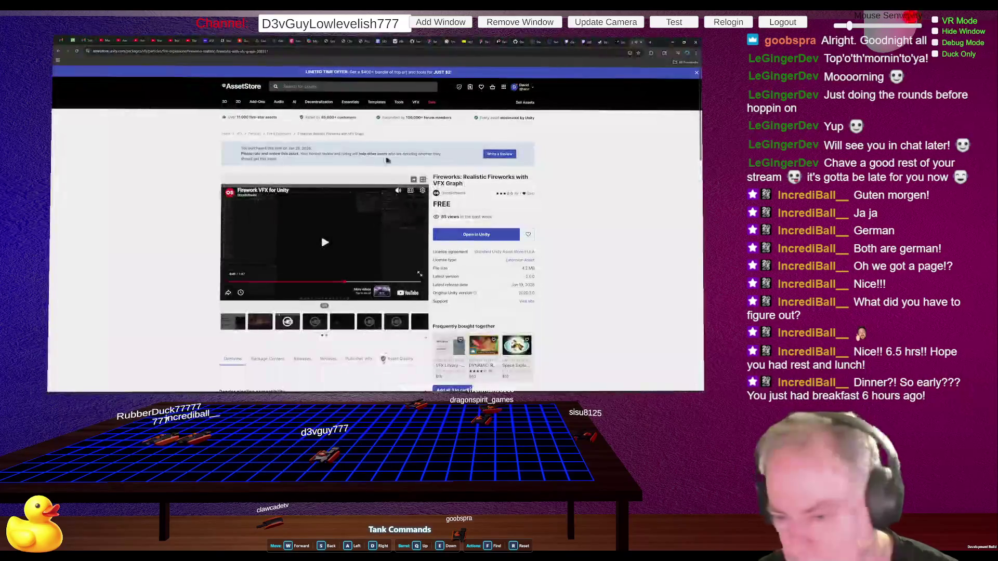
# Step: Watch the Unity Fireworks trailer full screen until 0:47, then switch to the Steam Untethered page
pyautogui.click(321, 326)
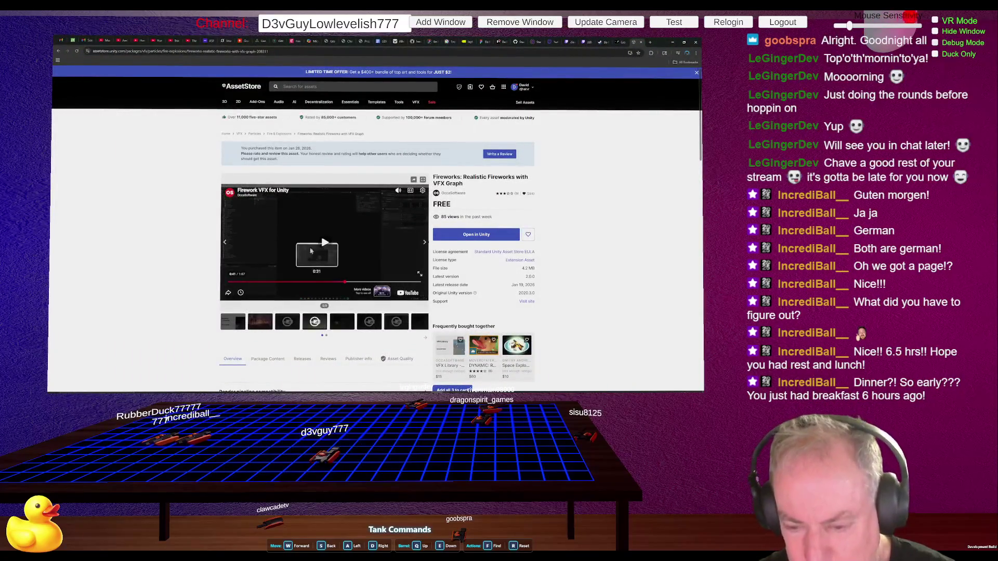
pyautogui.click(324, 244)
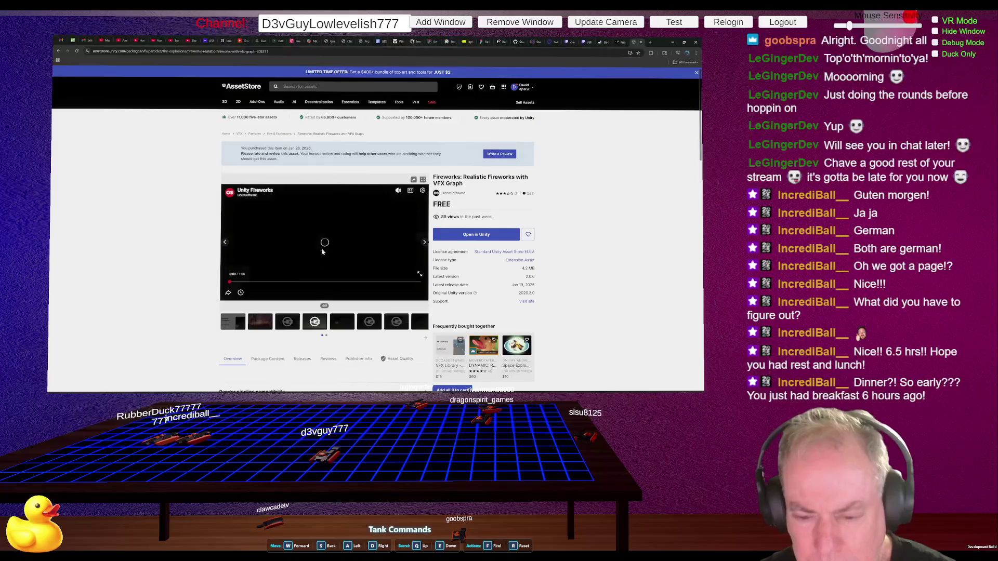
pyautogui.click(318, 281)
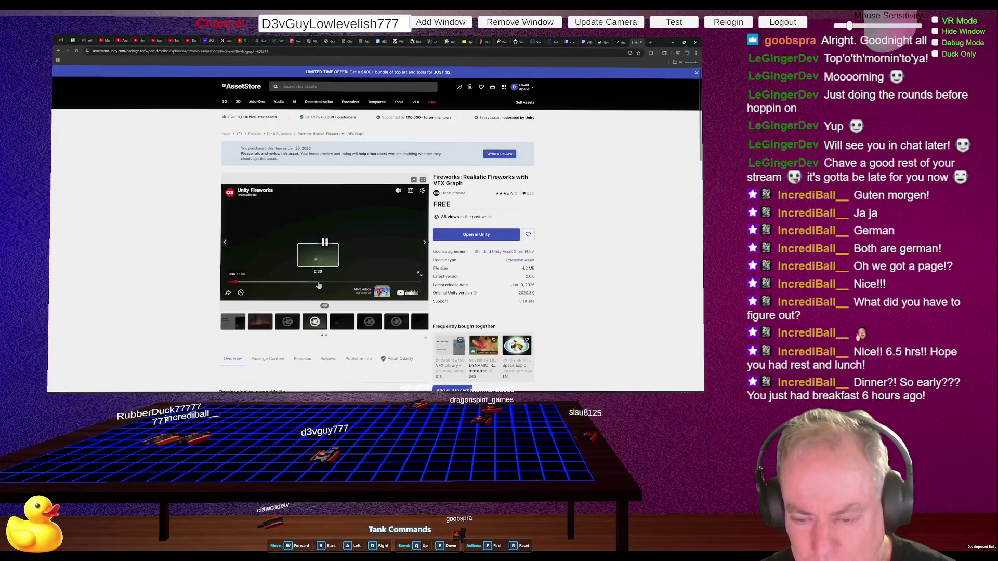
pyautogui.click(419, 274)
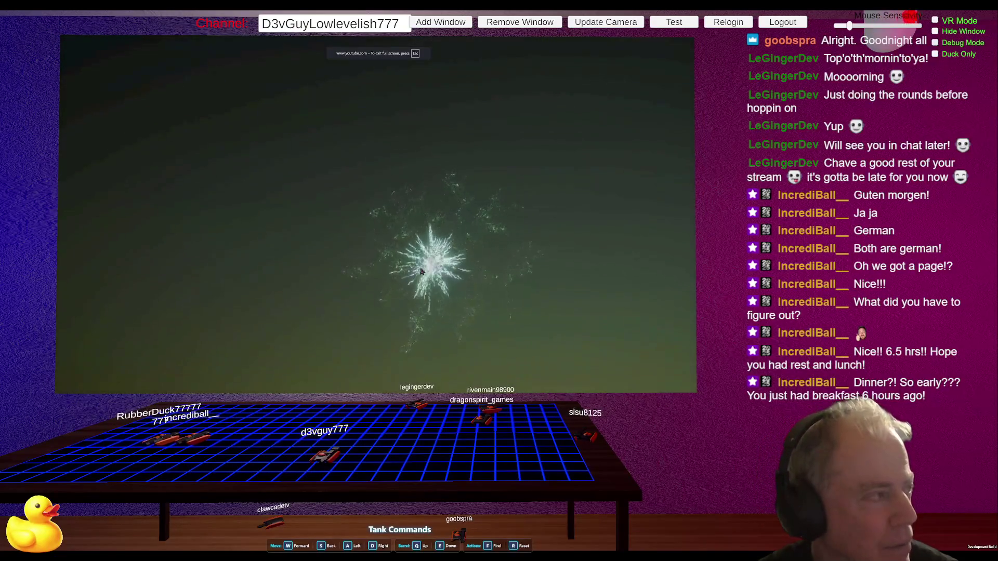
pyautogui.click(459, 198)
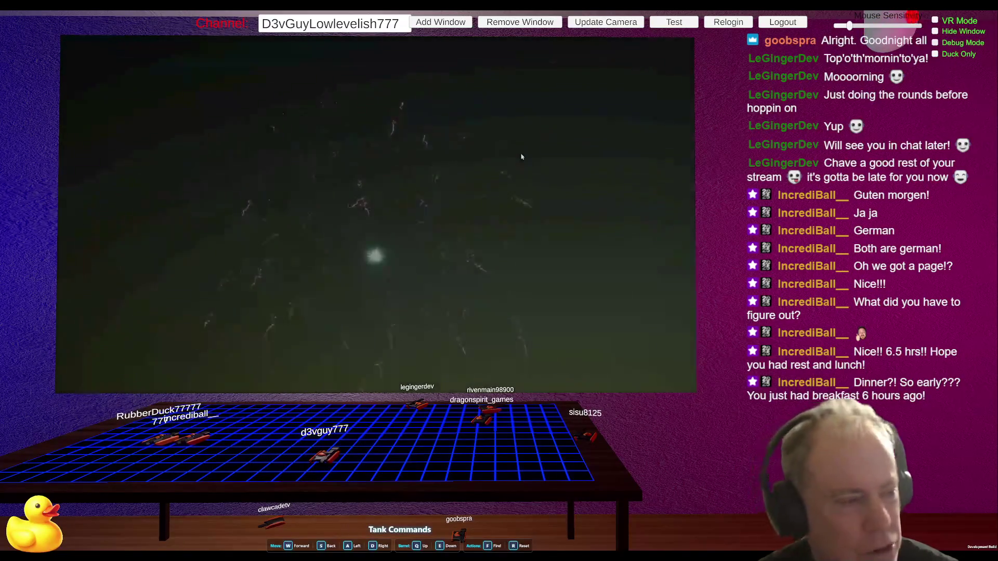
pyautogui.click(494, 147)
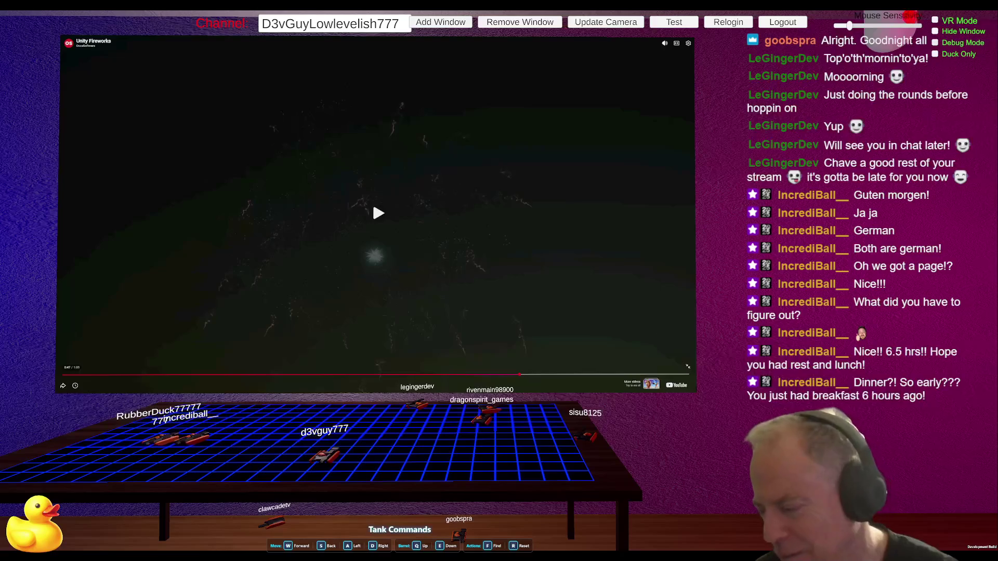
pyautogui.click(689, 368)
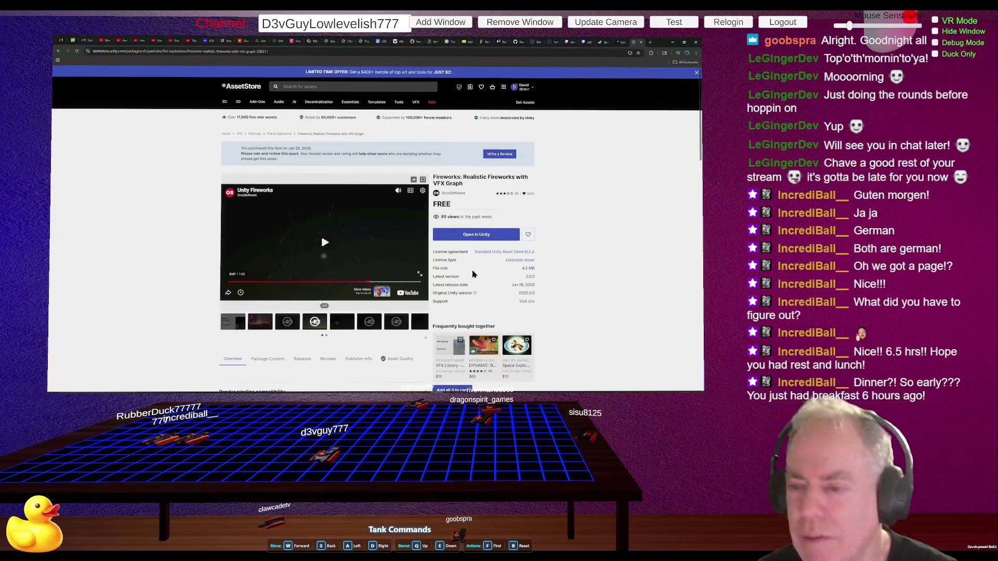
pyautogui.hotkey('alt', 'Tab')
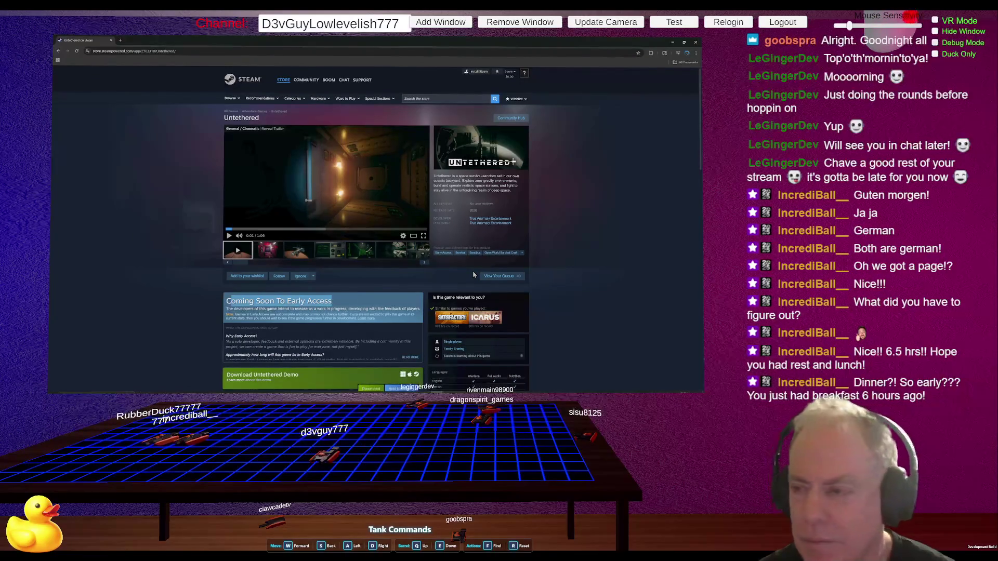
# Step: Compare Untethered in the Steam client and browser, revisit the Fireworks page, then go to ChatGPT
pyautogui.hotkey('alt', 'Tab')
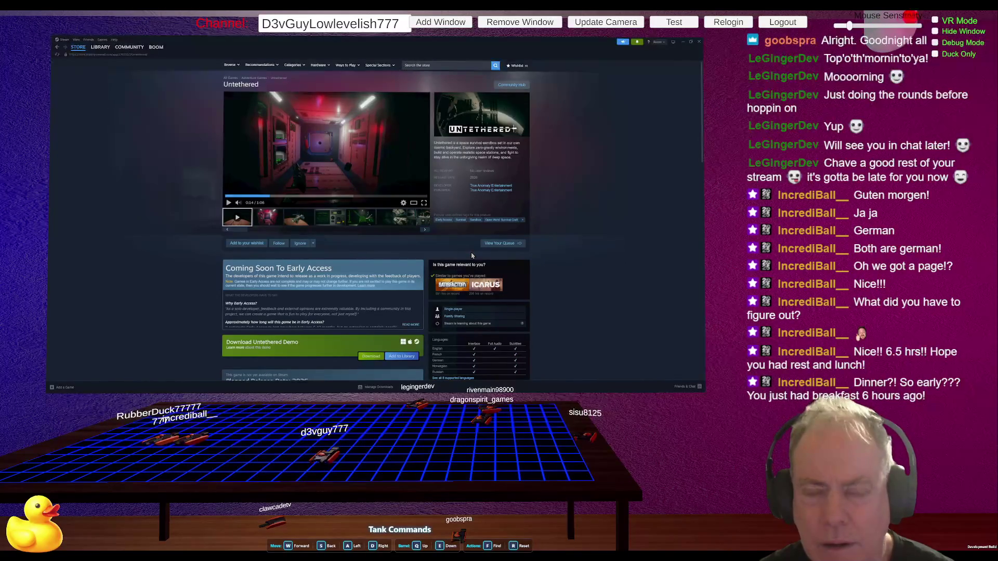
pyautogui.hotkey('alt', 'Tab')
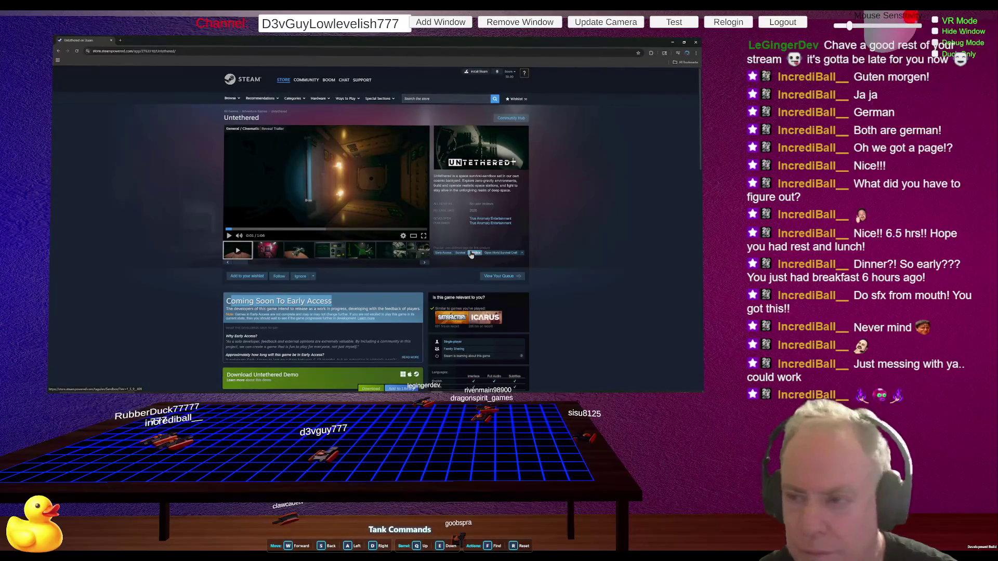
pyautogui.hotkey('alt', 'Tab')
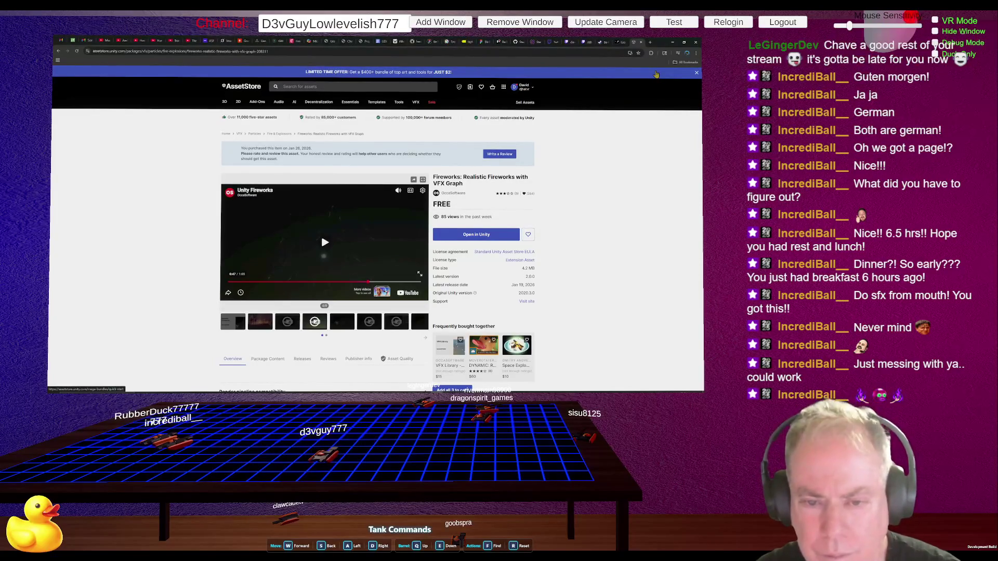
pyautogui.hotkey('alt', 'Tab')
# Step: Start a new chat and send 'Can we Add mobile support to our Steam Game?'
pyautogui.click(75, 90)
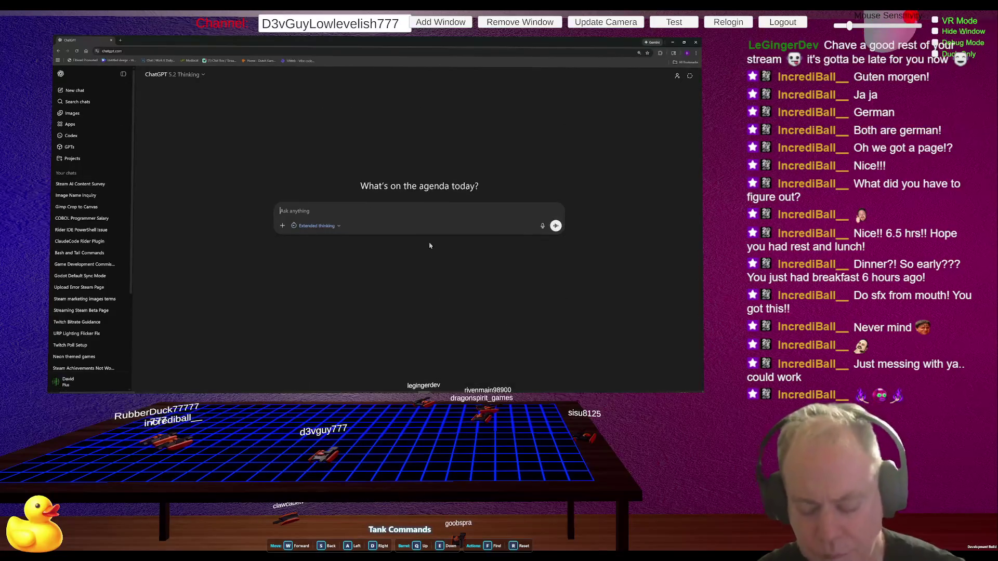
pyautogui.write('Can we')
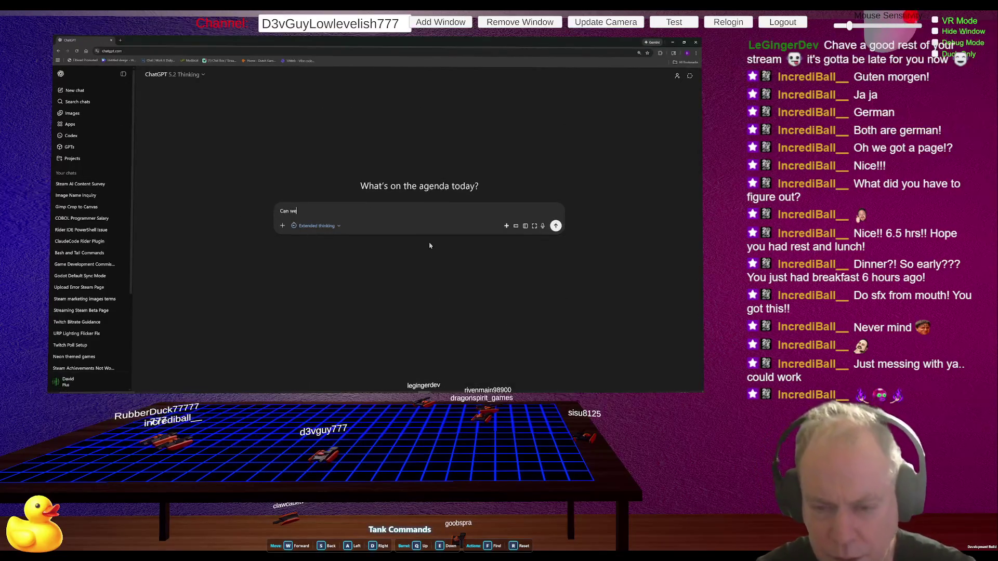
pyautogui.write(' Add mobile supp')
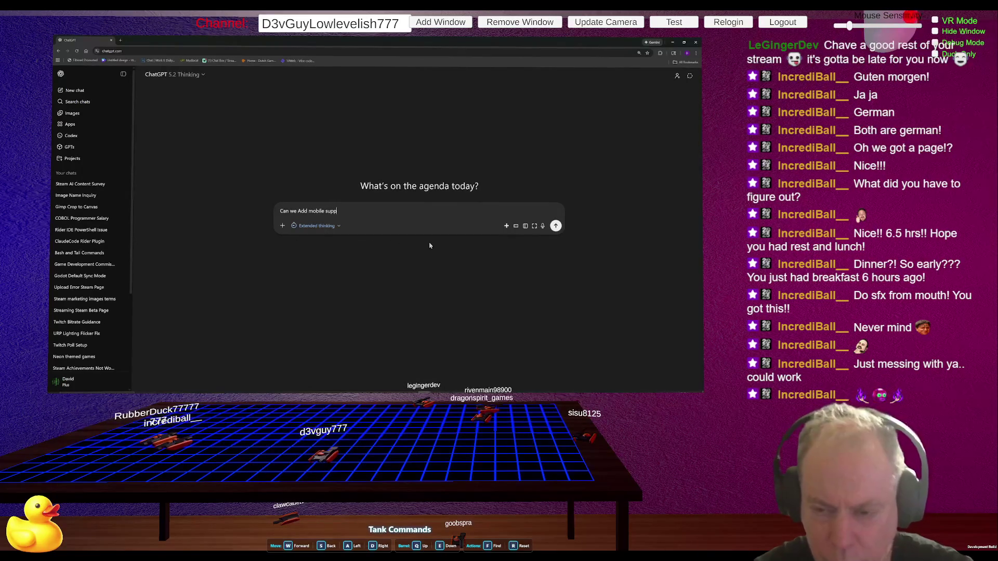
pyautogui.write('rot')
pyautogui.write('r')
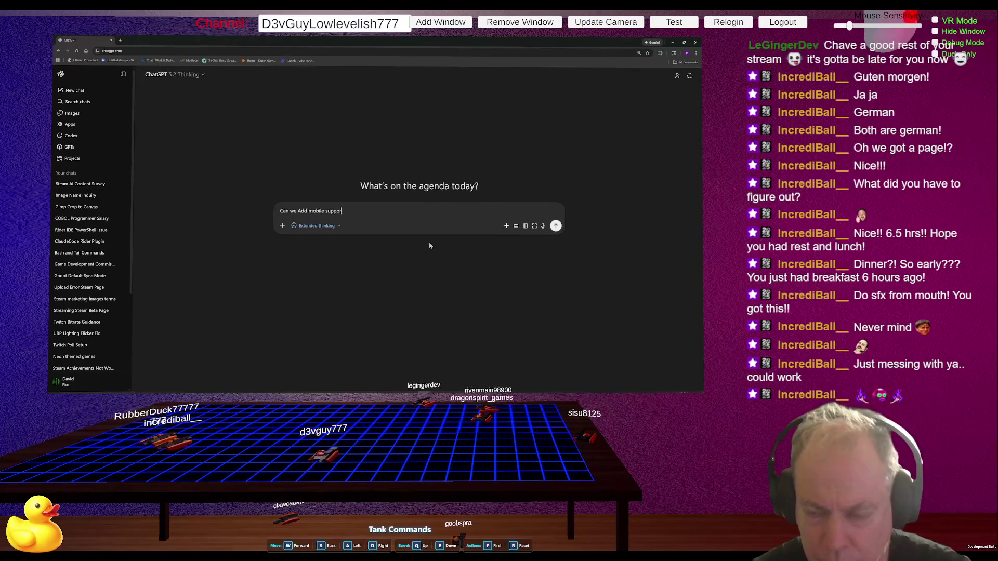
pyautogui.write('t to our')
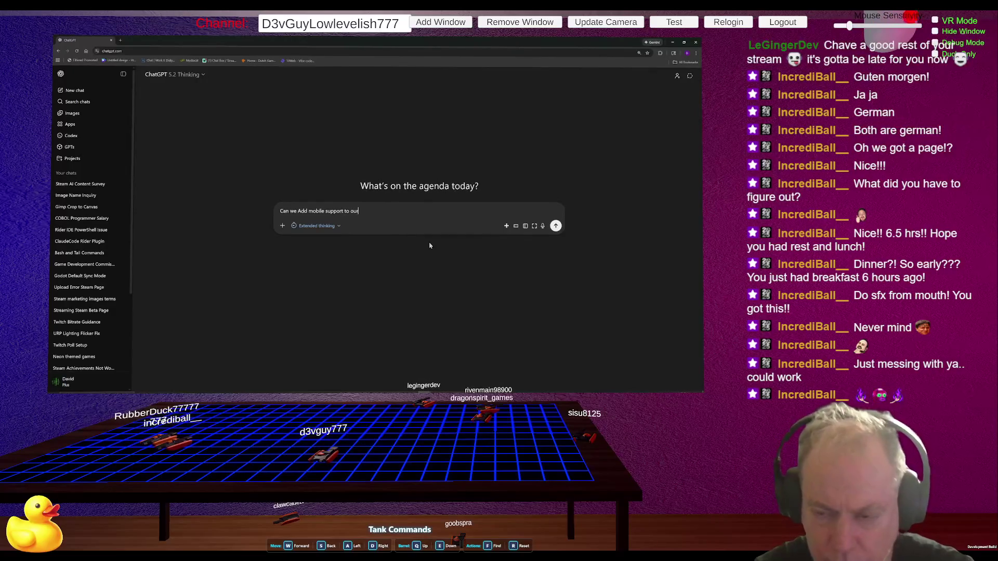
pyautogui.write(' Steam Game?')
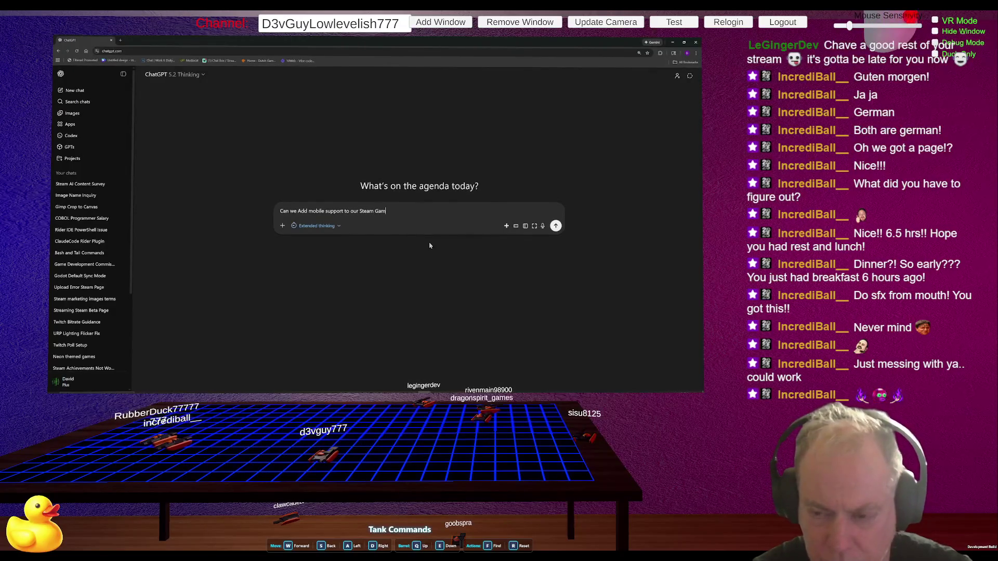
pyautogui.press('Return')
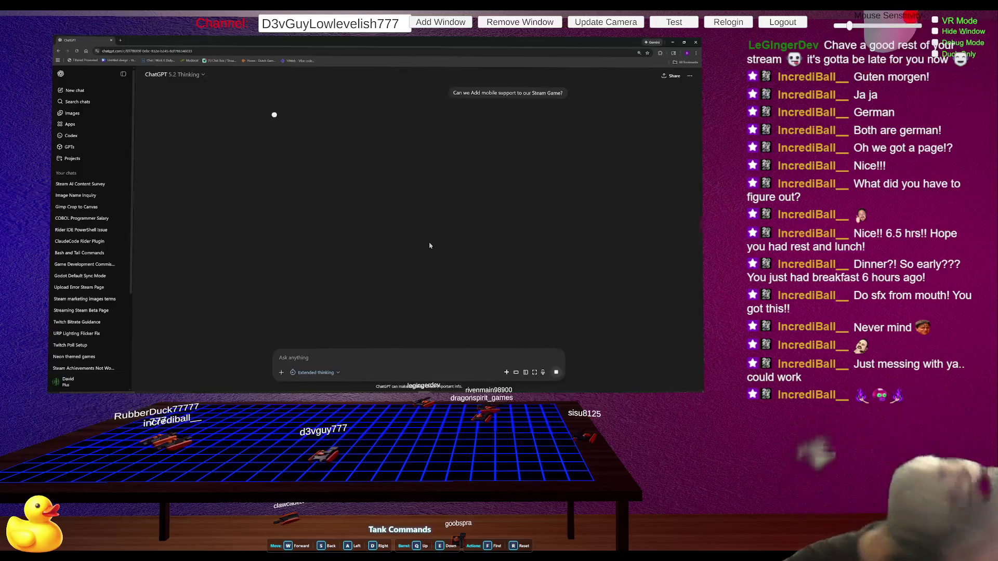